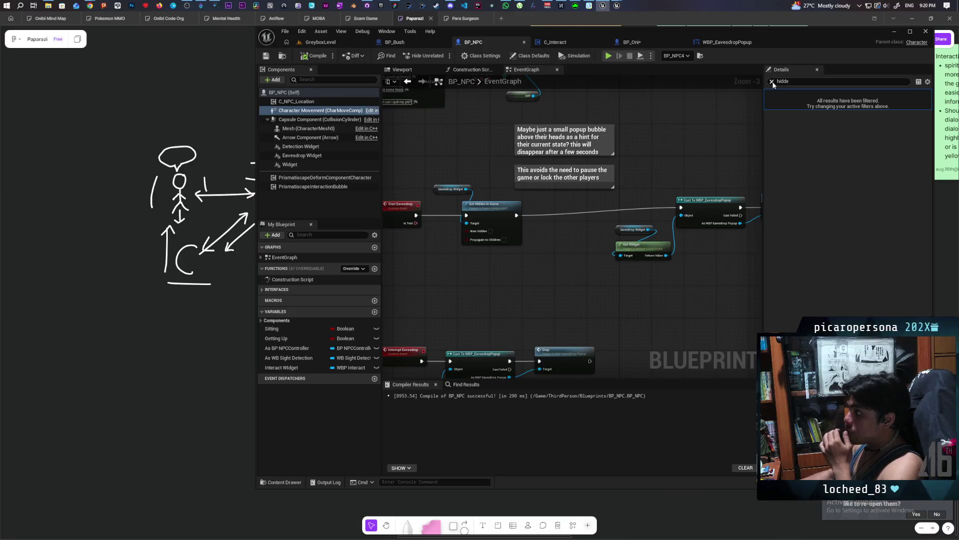
# Switch to the BP_Oni blueprint's event graph
pyautogui.click(648, 43)
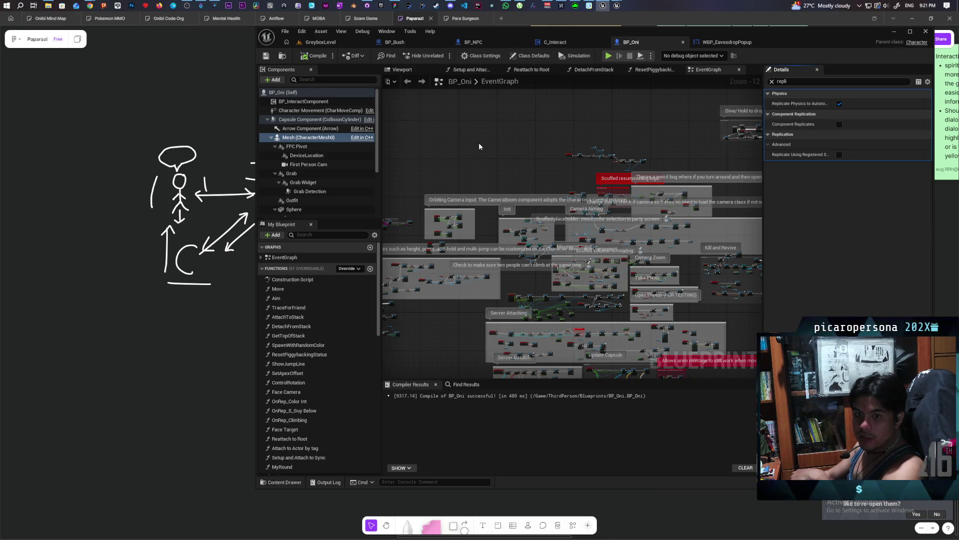
pyautogui.moveTo(478, 146)
pyautogui.mouseDown()
pyautogui.moveTo(528, 156)
pyautogui.moveTo(623, 202)
pyautogui.mouseUp()
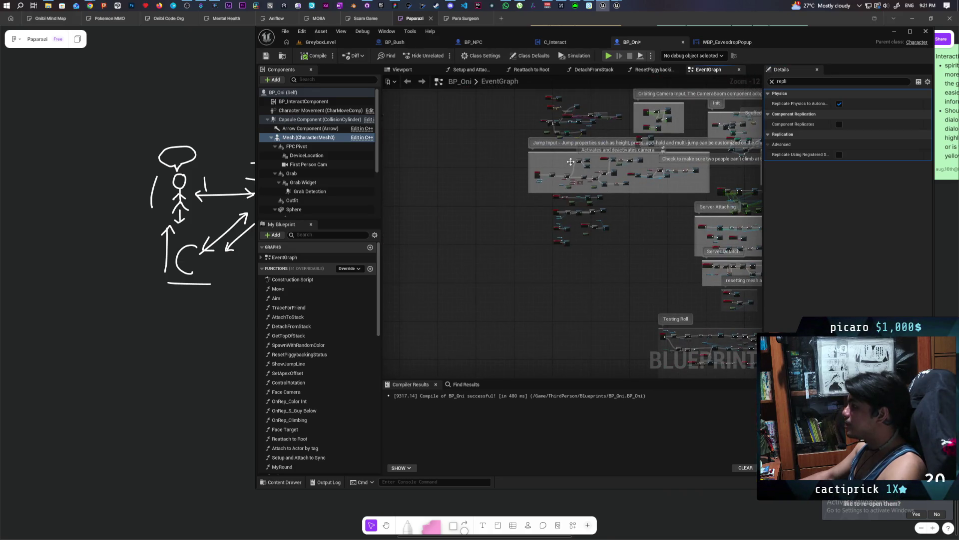
pyautogui.scroll(3, 570, 161)
pyautogui.scroll(3, 565, 177)
pyautogui.scroll(3, 565, 179)
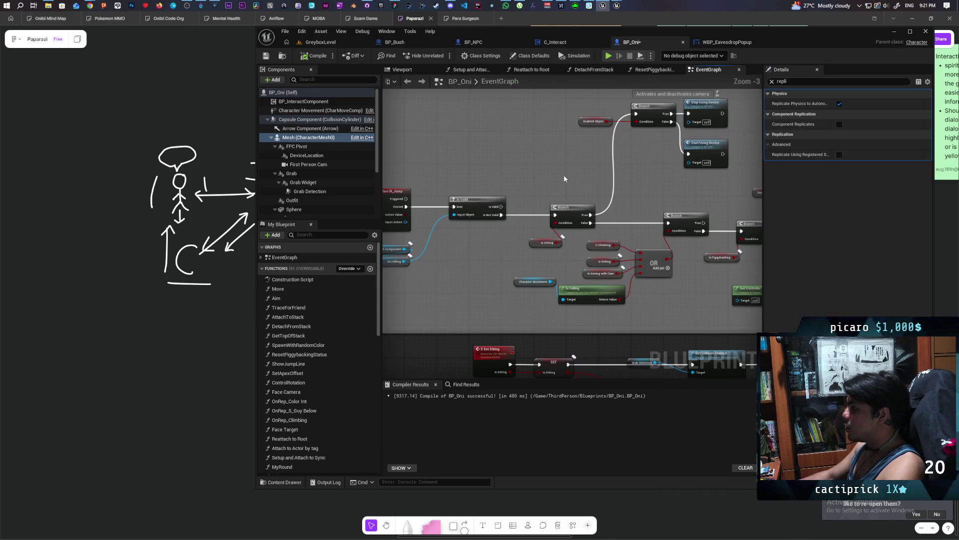
pyautogui.scroll(-5, 564, 178)
pyautogui.moveTo(637, 221)
pyautogui.mouseDown()
pyautogui.moveTo(458, 196)
pyautogui.moveTo(388, 139)
pyautogui.mouseUp()
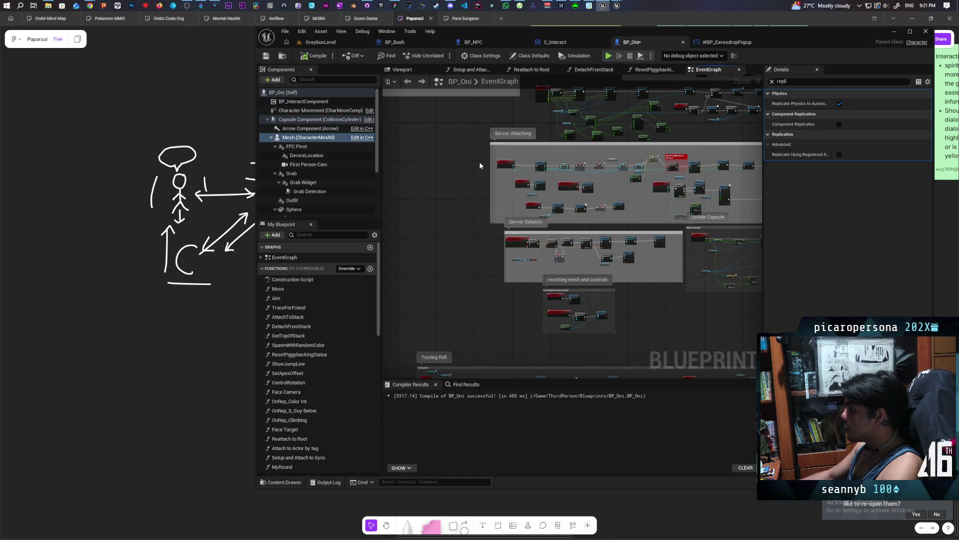
pyautogui.scroll(4, 480, 164)
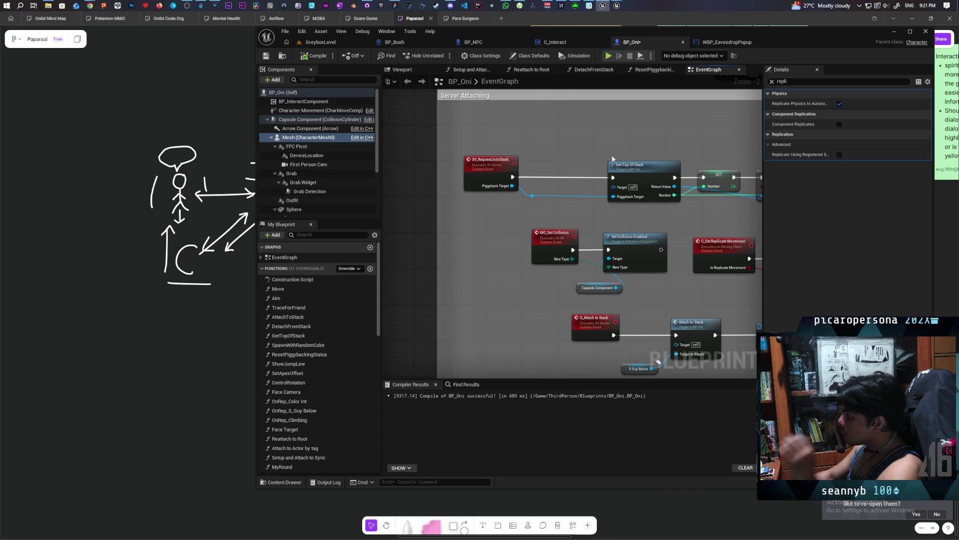
pyautogui.moveTo(629, 139); pyautogui.dragTo(438, 159)
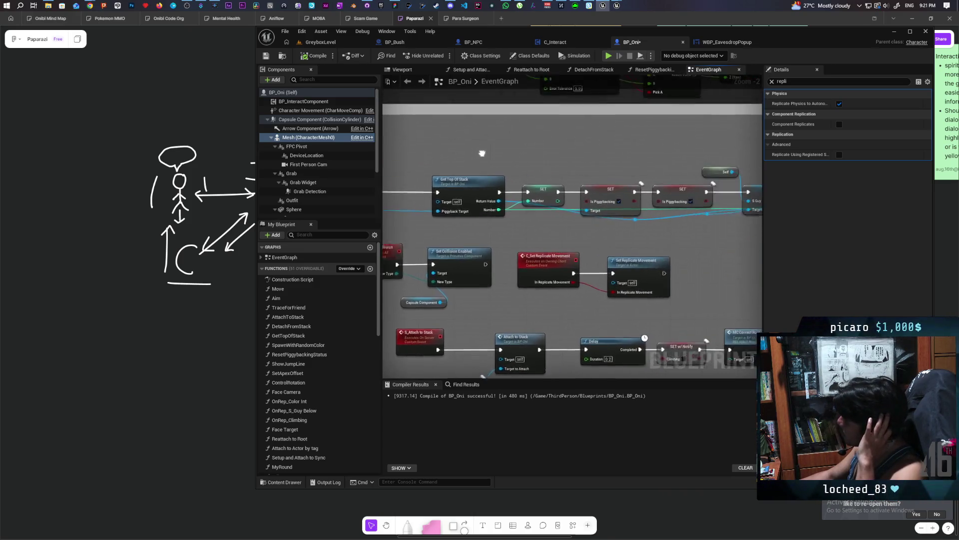
pyautogui.moveTo(625, 165)
pyautogui.mouseDown()
pyautogui.moveTo(540, 155)
pyautogui.moveTo(548, 158)
pyautogui.mouseUp()
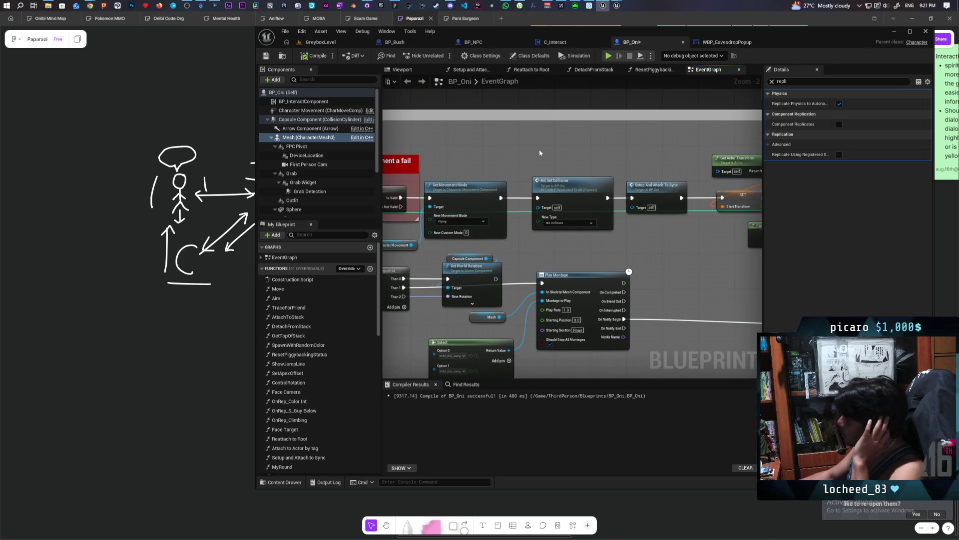
pyautogui.moveTo(624, 225); pyautogui.dragTo(507, 235)
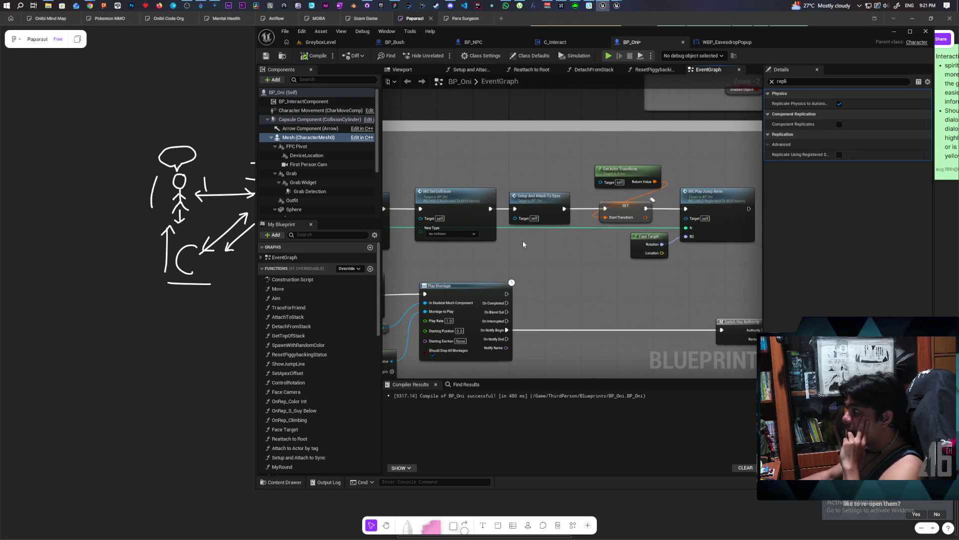
pyautogui.moveTo(522, 241); pyautogui.dragTo(526, 230)
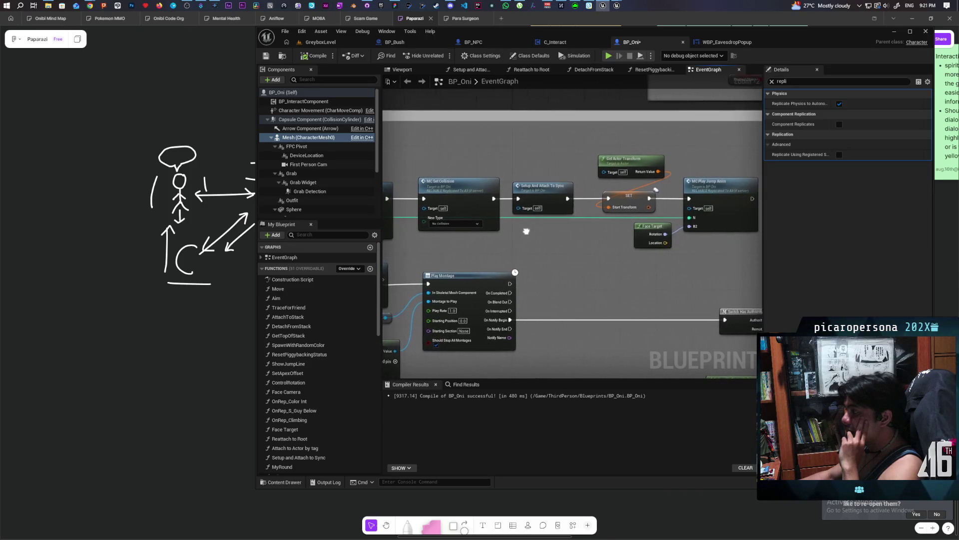
pyautogui.moveTo(527, 231); pyautogui.dragTo(540, 231)
pyautogui.scroll(-6, 540, 227)
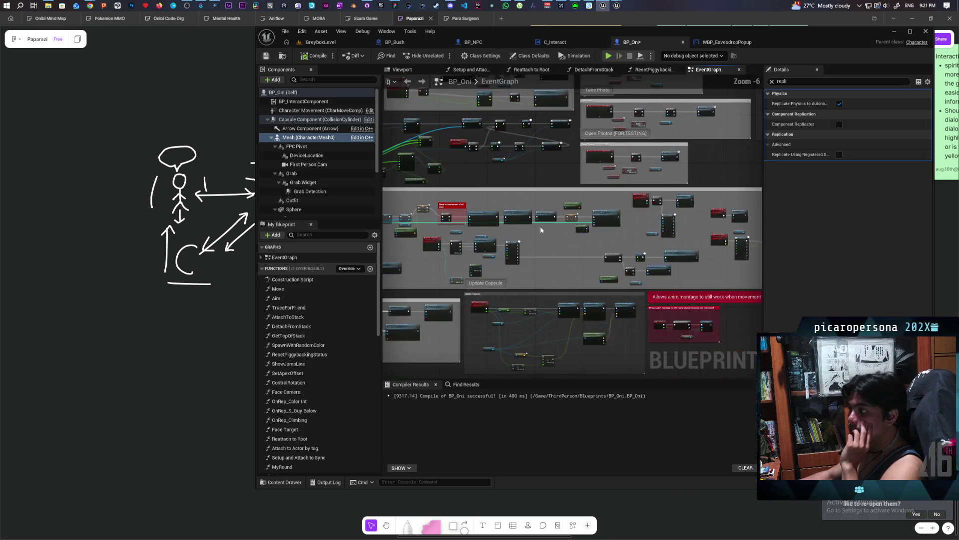
pyautogui.scroll(1, 541, 227)
pyautogui.moveTo(541, 226)
pyautogui.mouseDown()
pyautogui.moveTo(547, 194)
pyautogui.moveTo(514, 165)
pyautogui.mouseUp()
pyautogui.scroll(1, 547, 194)
pyautogui.hotkey('ctrl', 'a')
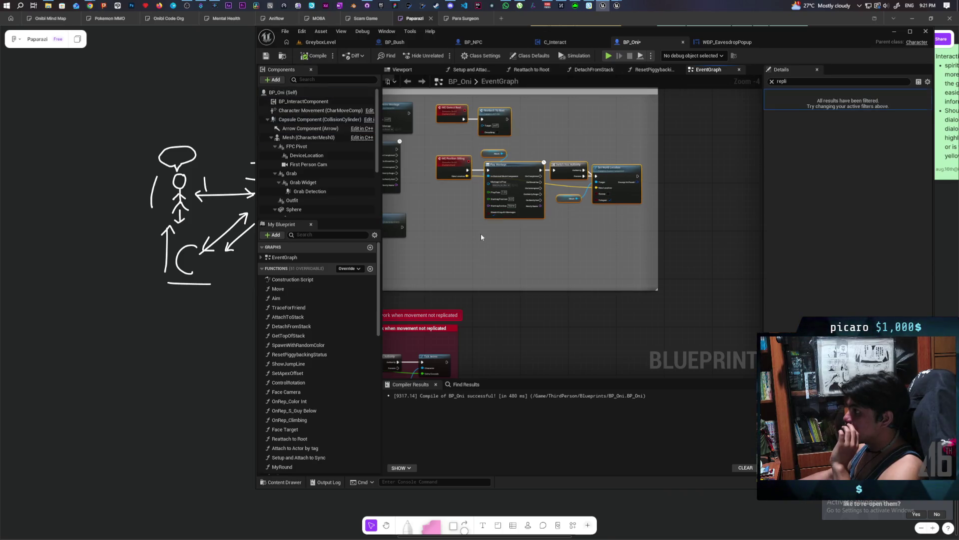
pyautogui.click(481, 233)
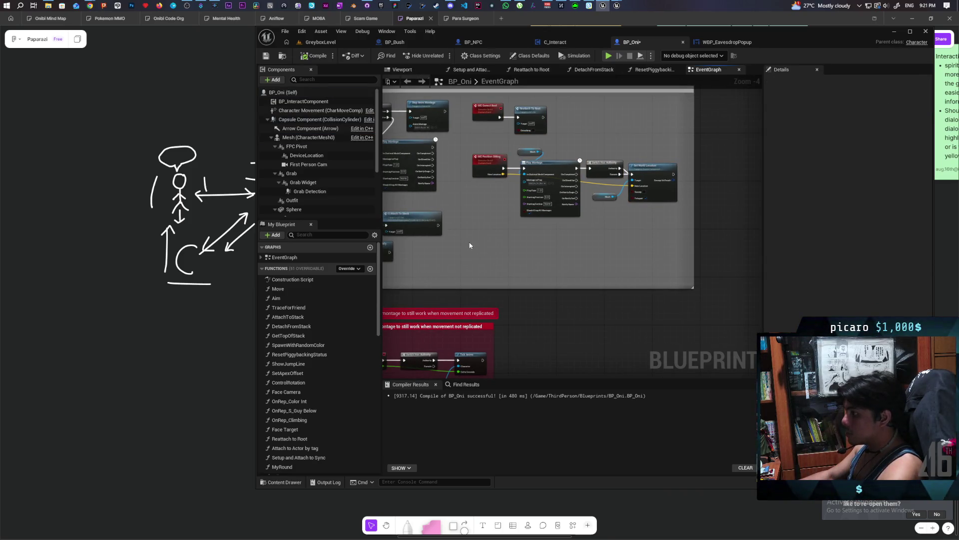
# Create the MC Replicate Mesh custom event with a Should Replicate input feeding Set Is Replicated on Mesh
pyautogui.hotkey('ctrl', 'v')
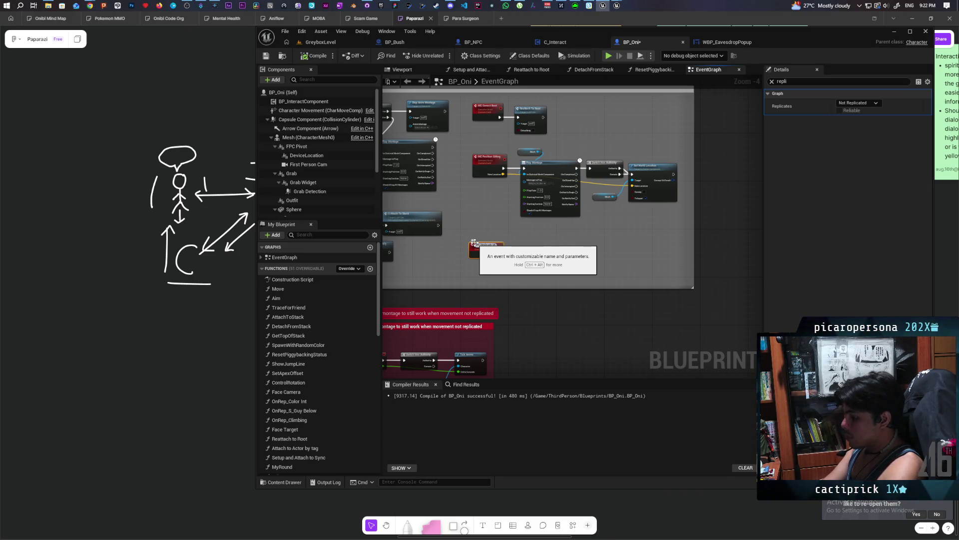
pyautogui.click(514, 264)
pyautogui.scroll(5, 514, 264)
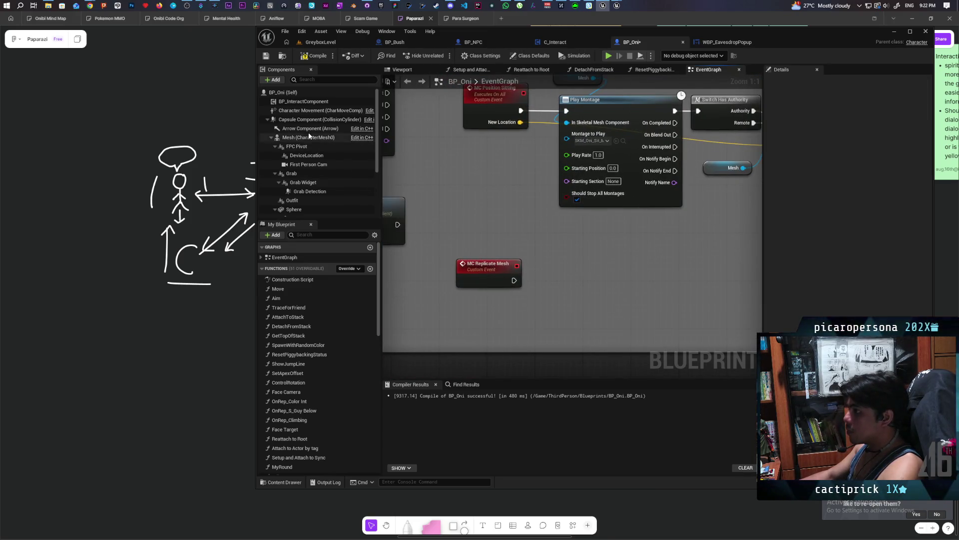
pyautogui.moveTo(309, 137); pyautogui.dragTo(575, 271)
pyautogui.write('set replic')
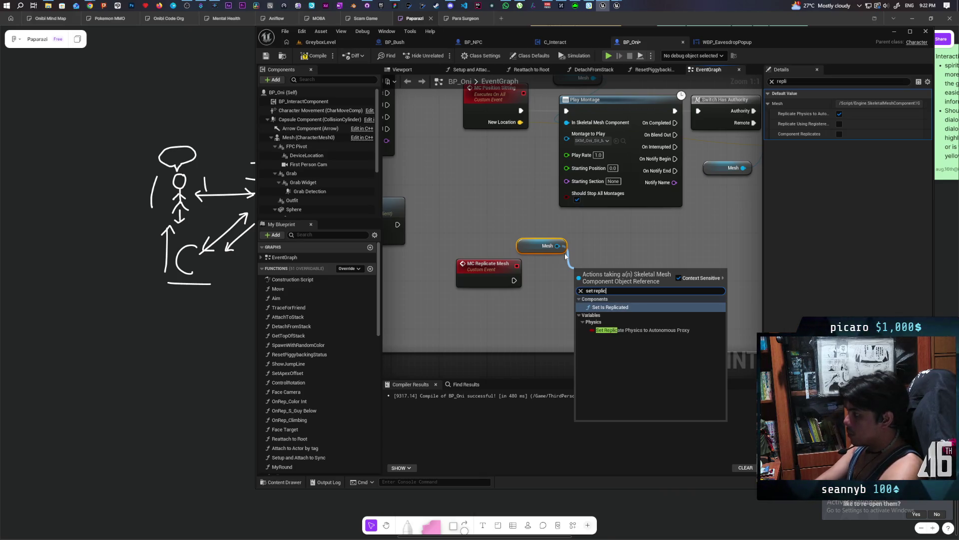
pyautogui.press('Return')
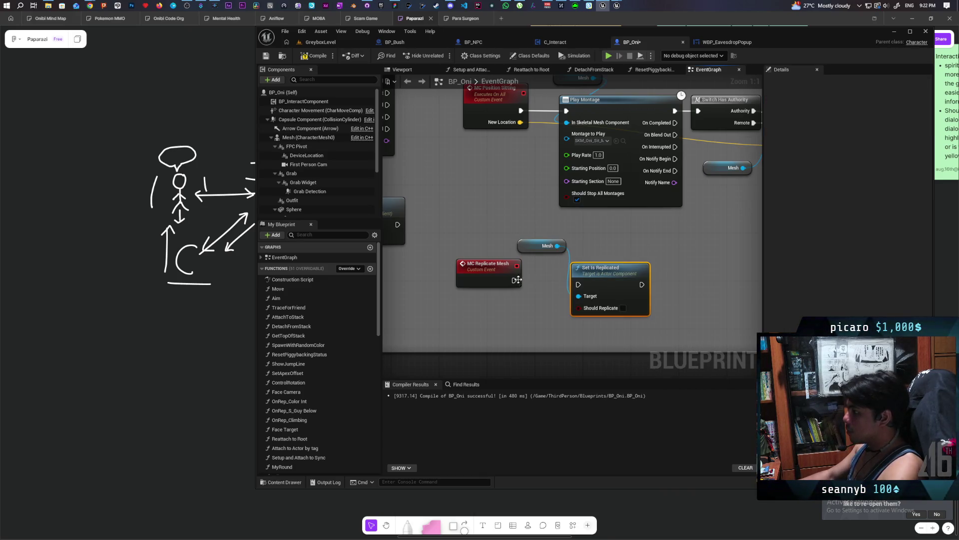
pyautogui.moveTo(579, 306)
pyautogui.mouseDown()
pyautogui.moveTo(495, 295)
pyautogui.moveTo(576, 284)
pyautogui.mouseUp()
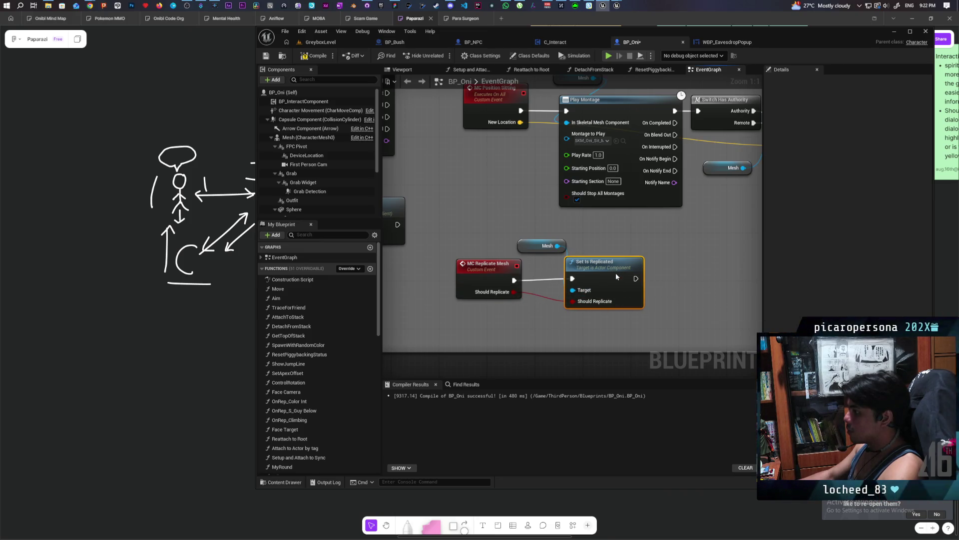
pyautogui.click(495, 277)
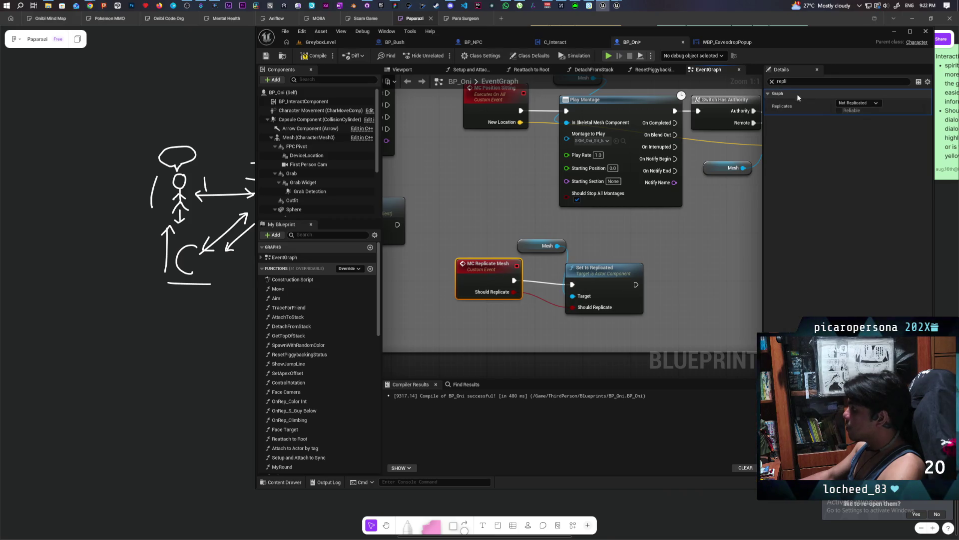
# Set MC Replicate Mesh to replicate as a reliable Multicast
pyautogui.click(853, 103)
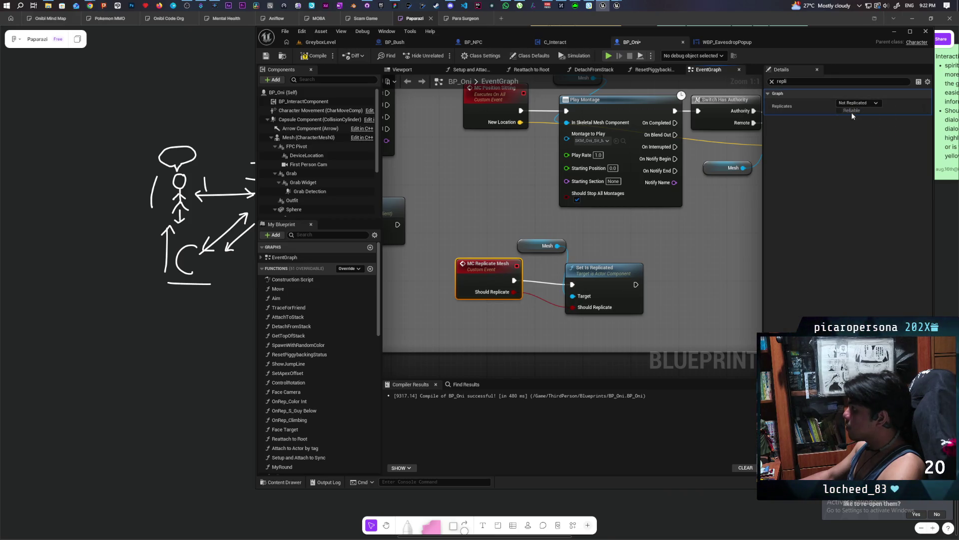
pyautogui.click(864, 104)
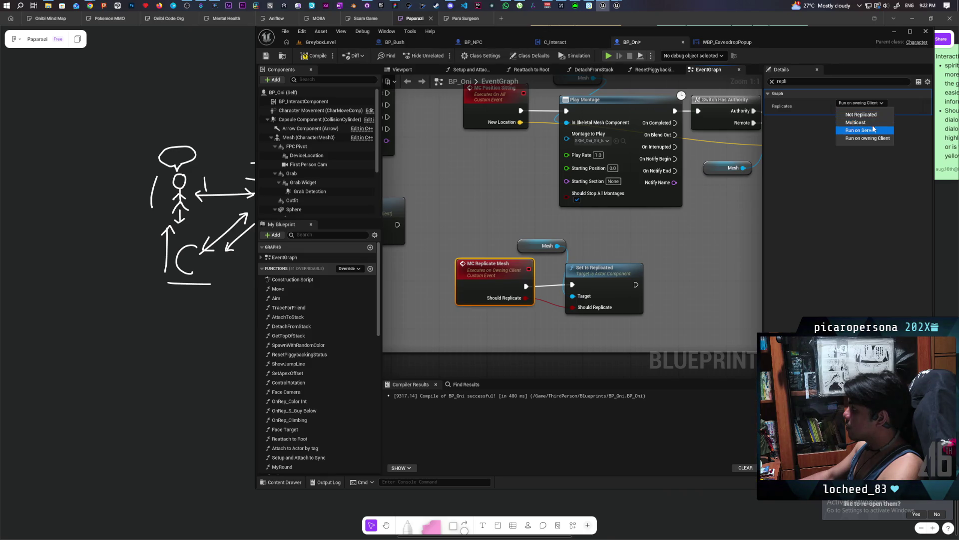
pyautogui.click(856, 123)
pyautogui.click(839, 111)
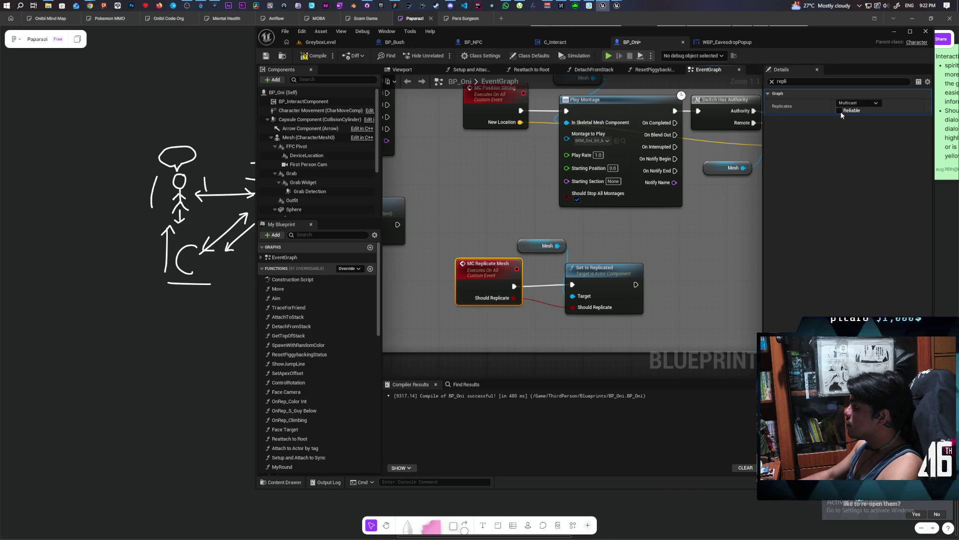
pyautogui.click(772, 81)
pyautogui.click(491, 300)
pyautogui.click(617, 237)
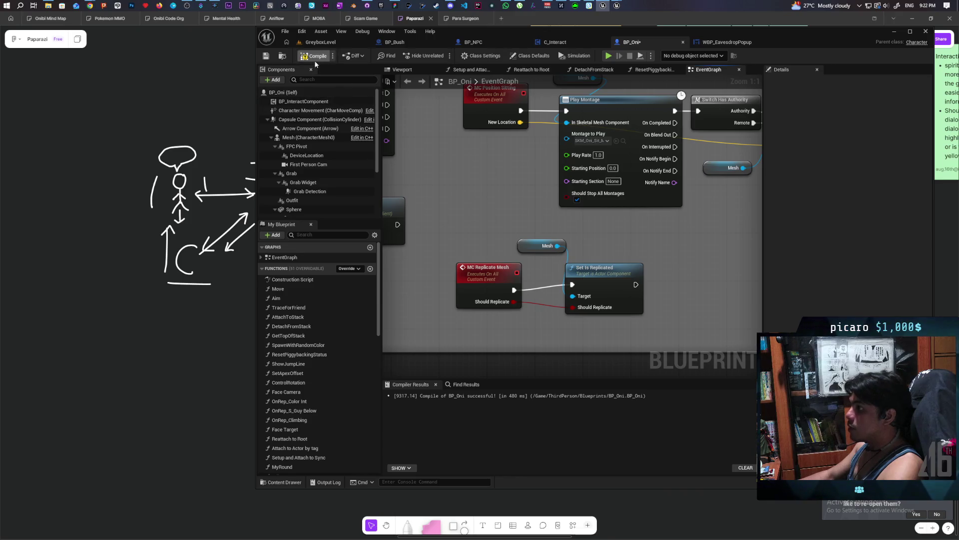
pyautogui.scroll(-2, 497, 194)
pyautogui.scroll(-1, 715, 221)
pyautogui.scroll(-2, 572, 244)
pyautogui.scroll(-1, 621, 252)
pyautogui.scroll(4, 621, 252)
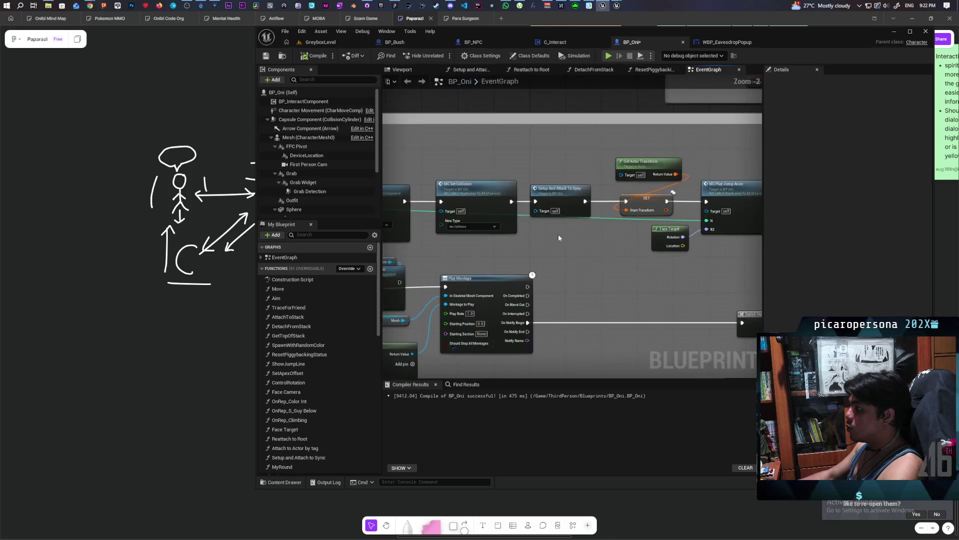
pyautogui.scroll(1, 634, 247)
pyautogui.scroll(1, 649, 245)
pyautogui.scroll(-3, 649, 245)
pyautogui.scroll(2, 556, 237)
pyautogui.scroll(-2, 557, 238)
pyautogui.scroll(1, 506, 238)
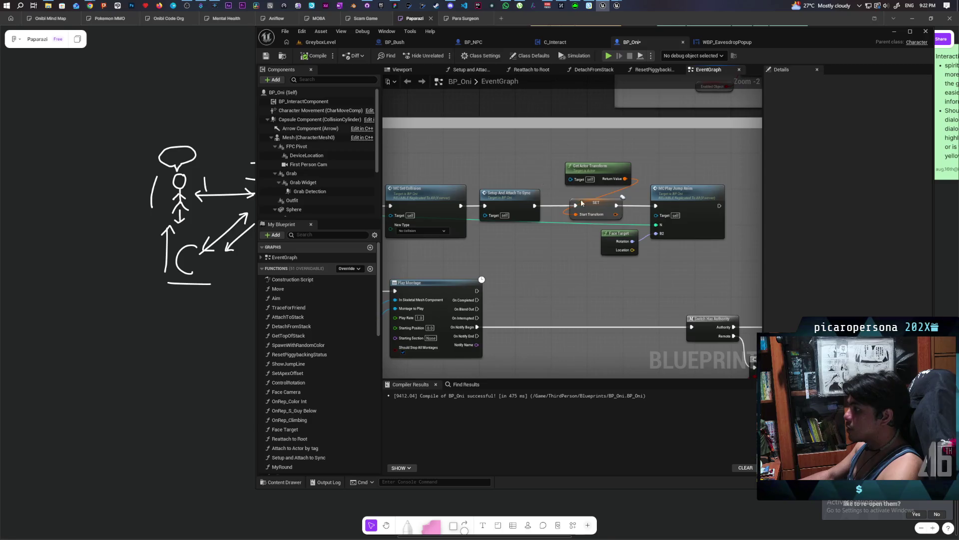
# Shift the following nodes right and insert an MC Replicate Mesh call after MC Set Collision
pyautogui.moveTo(544, 177); pyautogui.dragTo(702, 238)
pyautogui.moveTo(702, 203); pyautogui.dragTo(757, 210)
pyautogui.scroll(-3, 757, 211)
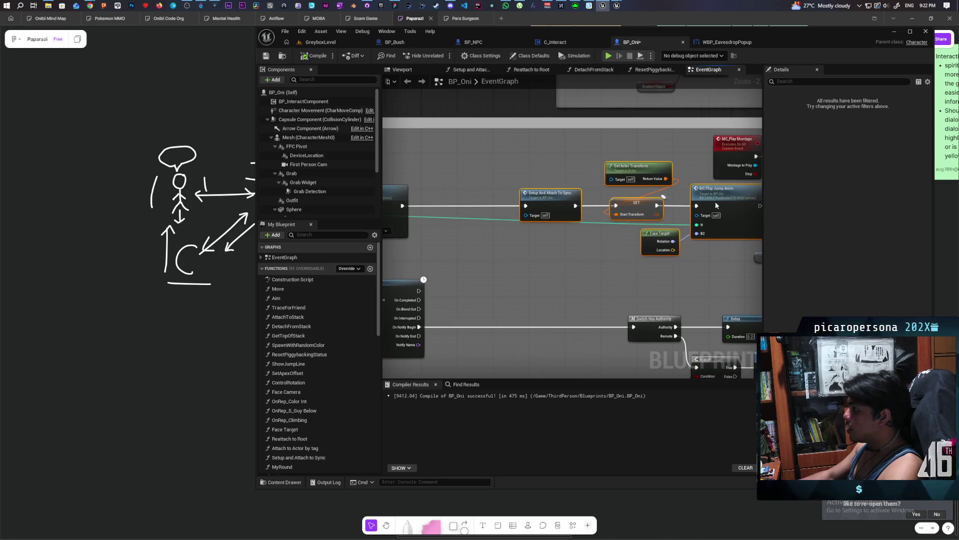
pyautogui.scroll(3, 702, 200)
pyautogui.moveTo(507, 220)
pyautogui.mouseDown()
pyautogui.moveTo(468, 212)
pyautogui.moveTo(540, 211)
pyautogui.mouseUp()
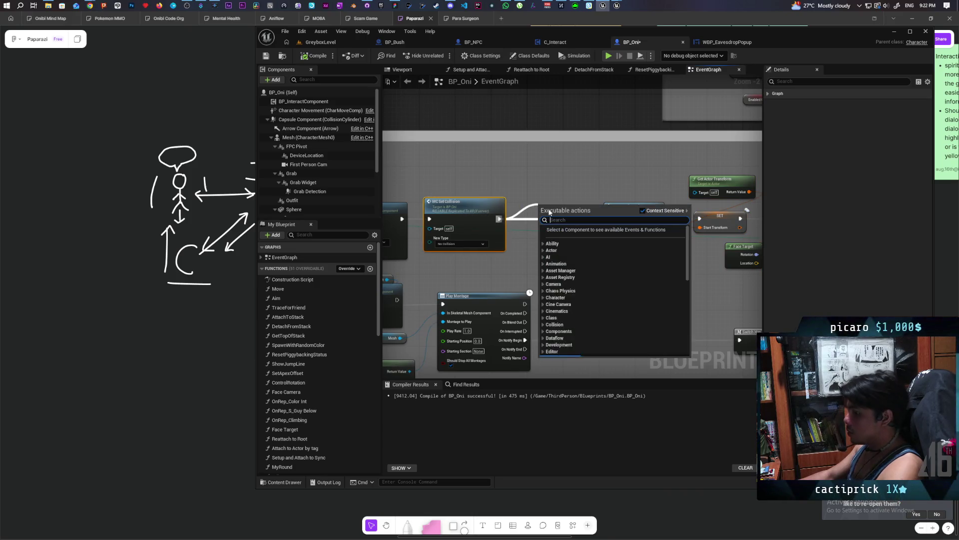
pyautogui.write('mc replicate')
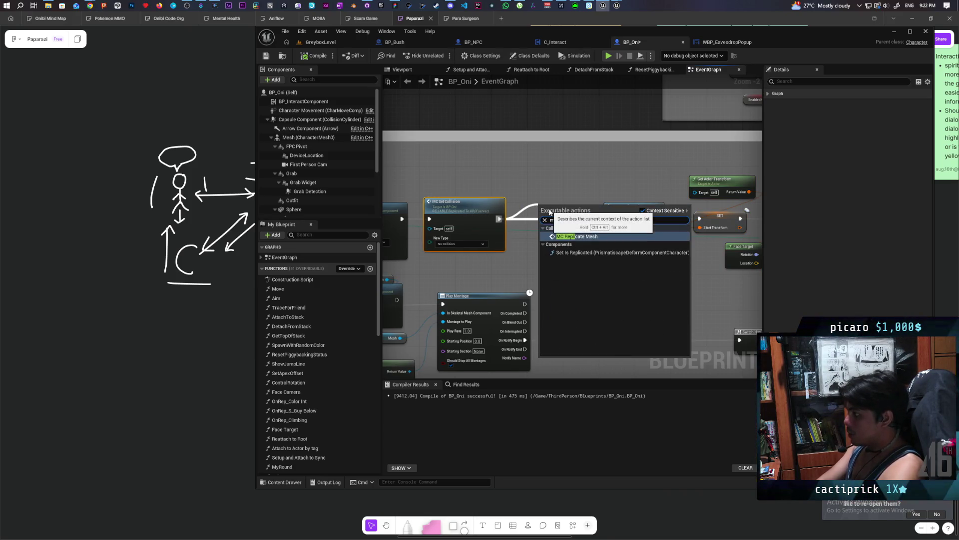
pyautogui.press('Return')
pyautogui.moveTo(559, 218)
pyautogui.mouseDown()
pyautogui.moveTo(547, 213)
pyautogui.moveTo(555, 212)
pyautogui.mouseUp()
pyautogui.moveTo(561, 253); pyautogui.dragTo(524, 266)
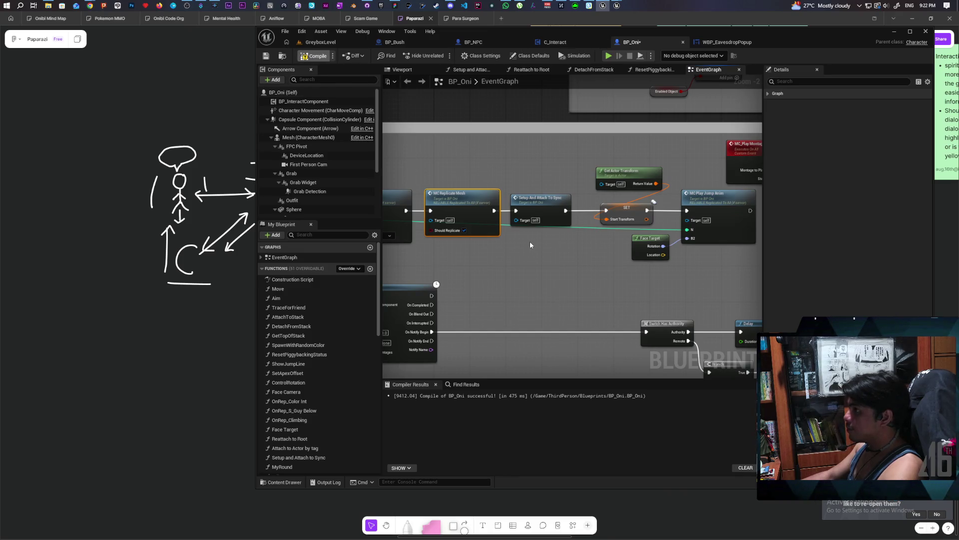
pyautogui.scroll(-1, 516, 261)
pyautogui.scroll(-3, 498, 247)
pyautogui.scroll(-2, 538, 236)
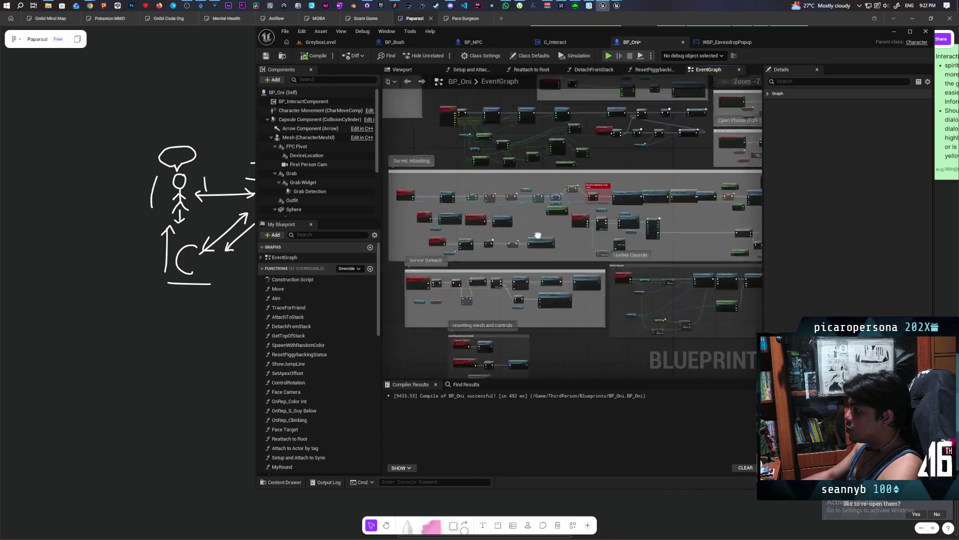
pyautogui.scroll(1, 539, 236)
pyautogui.scroll(1, 555, 244)
pyautogui.scroll(1, 594, 254)
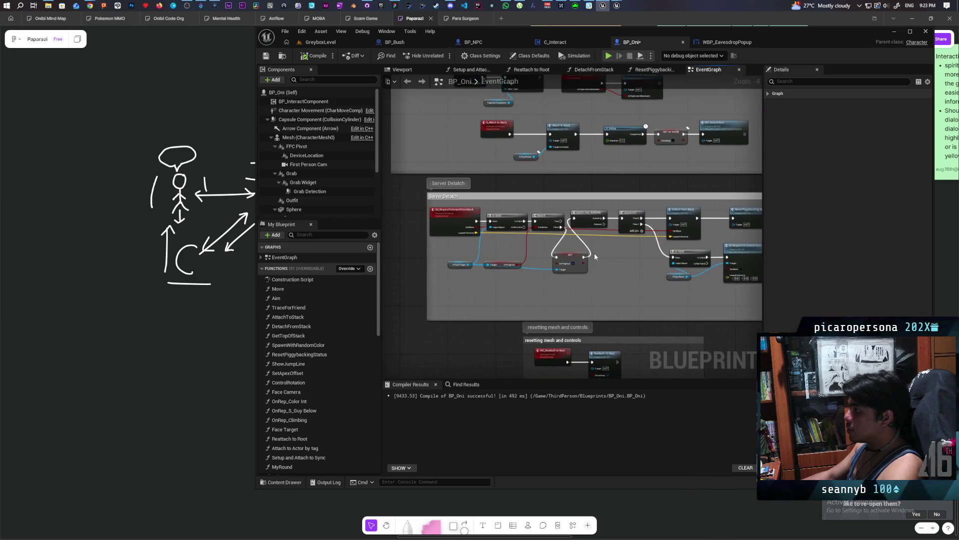
pyautogui.scroll(1, 602, 238)
pyautogui.scroll(1, 557, 235)
pyautogui.scroll(1, 541, 240)
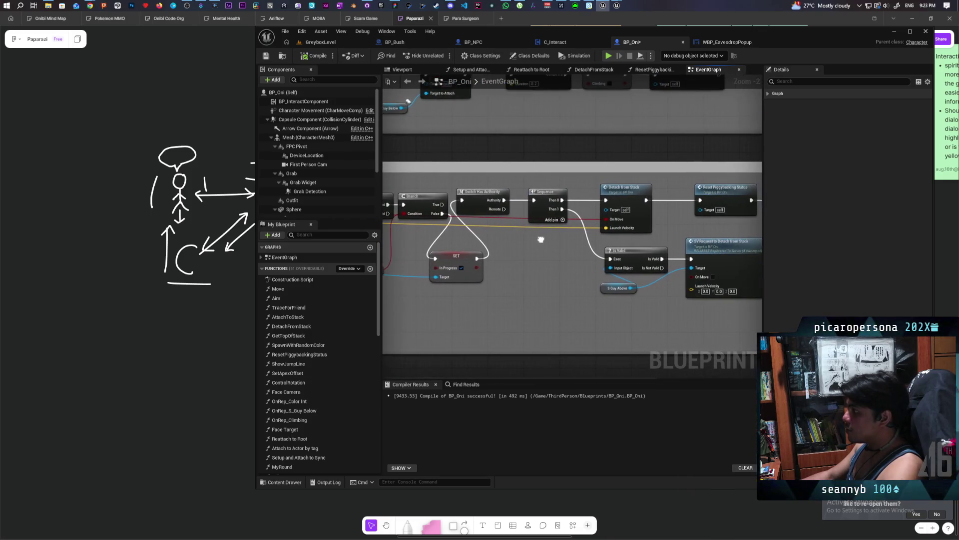
pyautogui.scroll(1, 515, 235)
# Move Reset Piggybacking Status and MC Play Montage right to open space after Detach from Stack
pyautogui.moveTo(515, 235); pyautogui.dragTo(396, 231)
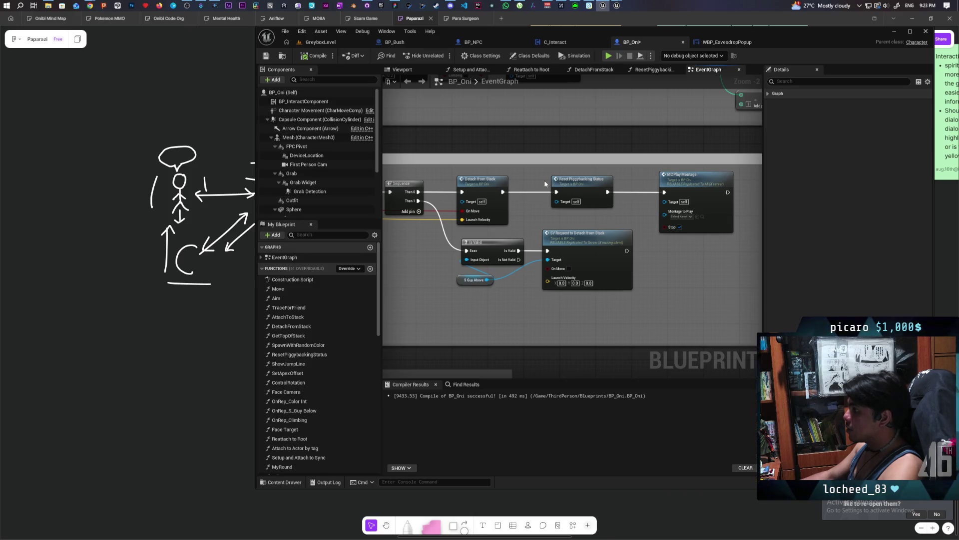
pyautogui.moveTo(651, 216); pyautogui.dragTo(716, 214)
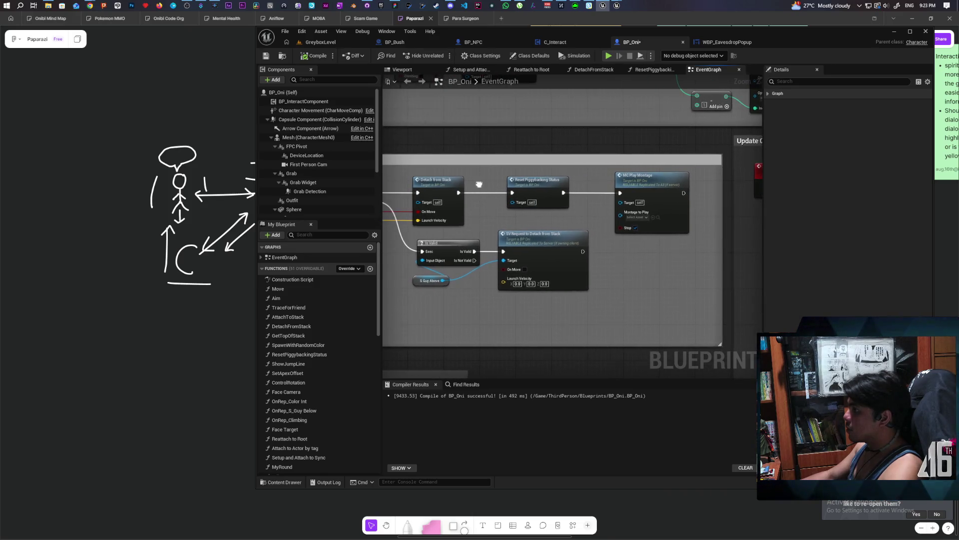
pyautogui.click(543, 185)
pyautogui.moveTo(526, 184); pyautogui.dragTo(452, 187)
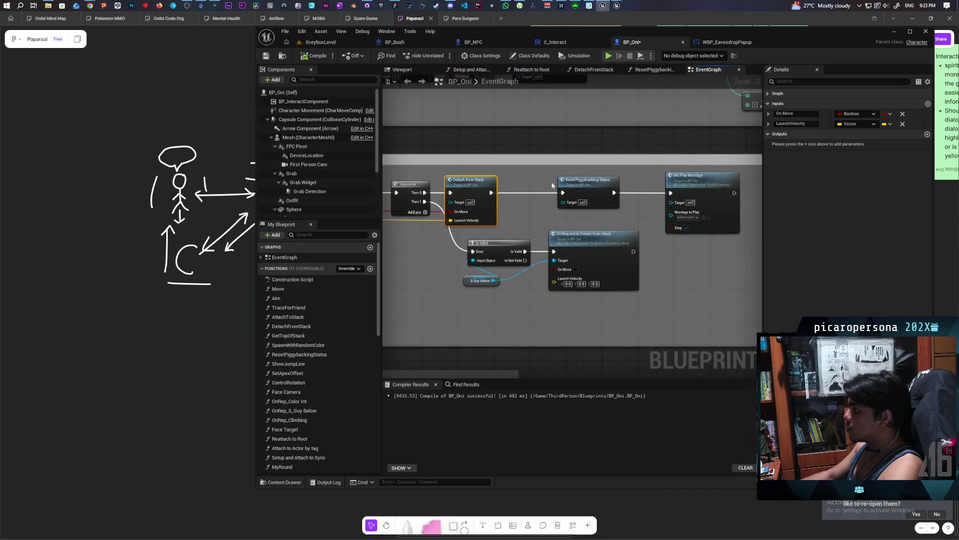
pyautogui.click(607, 187)
pyautogui.moveTo(683, 189); pyautogui.dragTo(719, 188)
pyautogui.moveTo(637, 191); pyautogui.dragTo(650, 191)
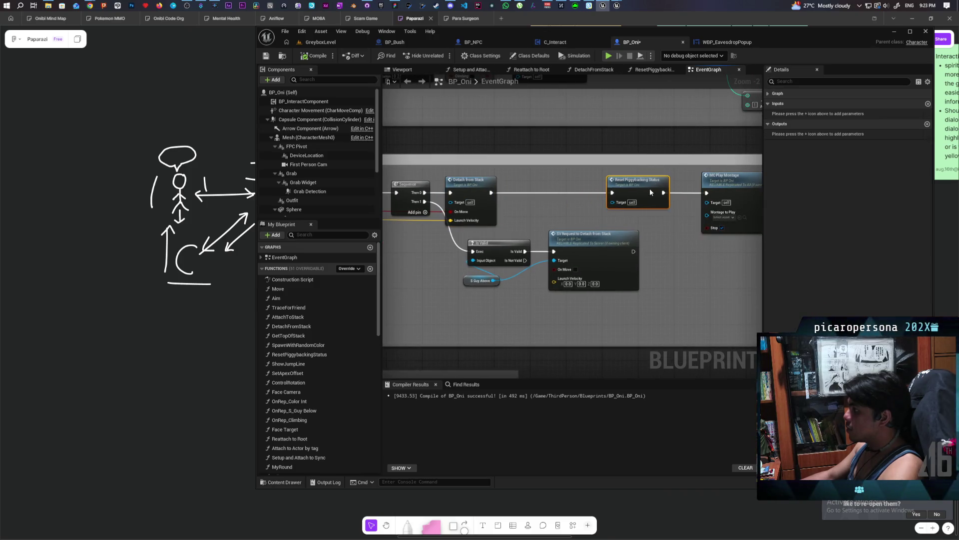
# Insert an MC Replicate Mesh call after Detach from Stack and line it up in the chain
pyautogui.moveTo(508, 188); pyautogui.dragTo(507, 190)
pyautogui.write('mc replica')
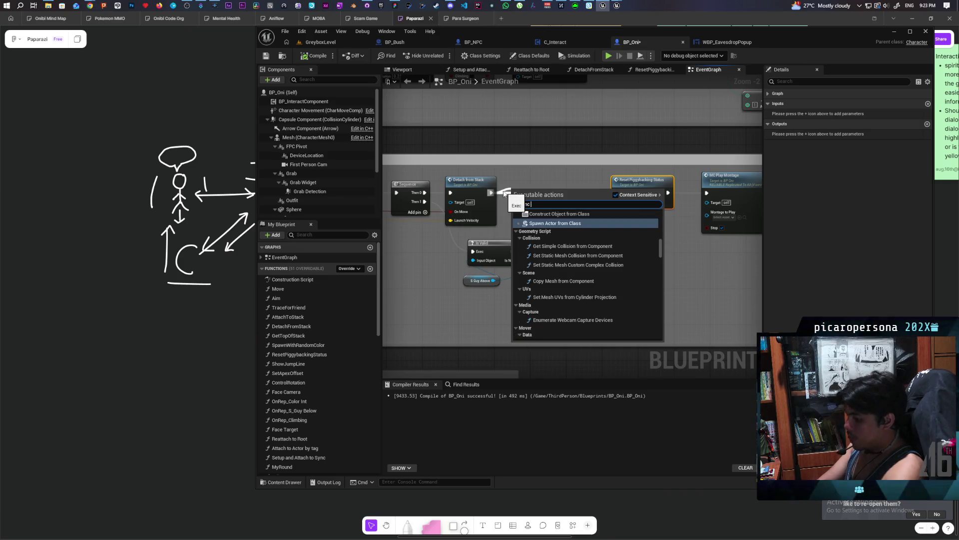
pyautogui.press('Return')
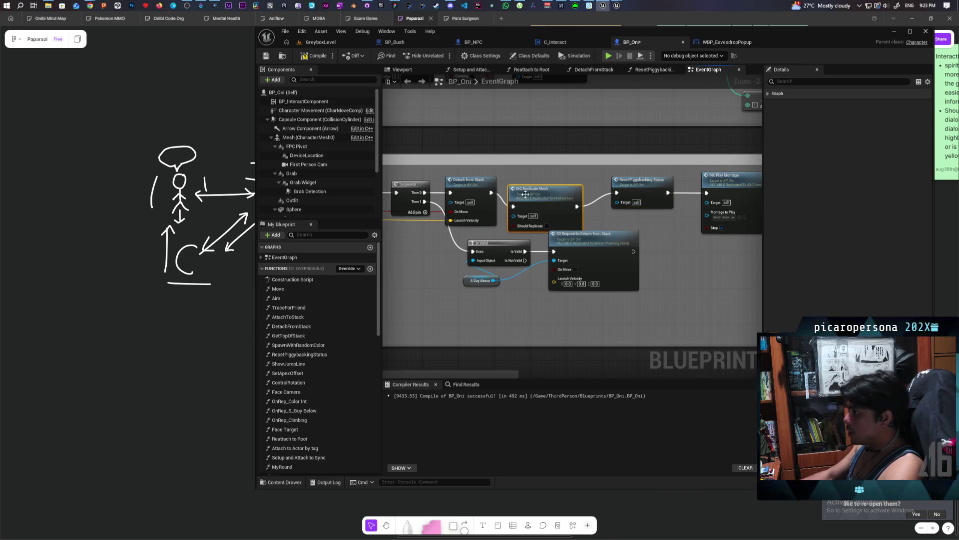
pyautogui.moveTo(525, 195); pyautogui.dragTo(524, 181)
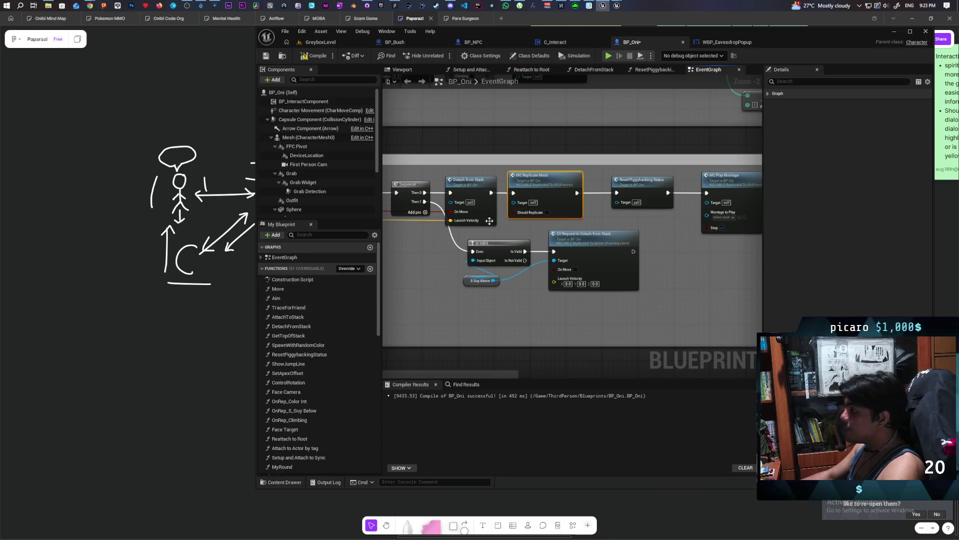
pyautogui.scroll(-6, 525, 225)
pyautogui.scroll(4, 624, 258)
pyautogui.scroll(2, 623, 258)
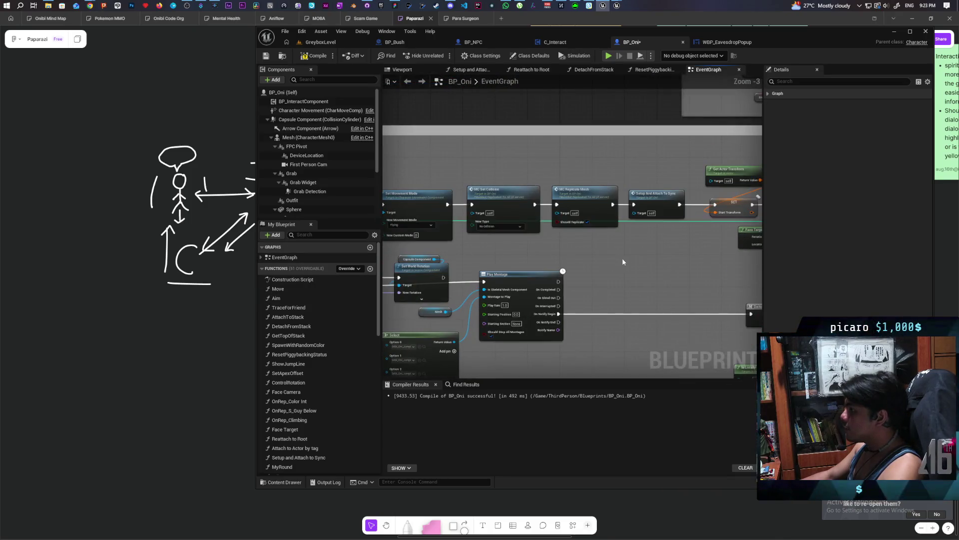
pyautogui.moveTo(623, 258)
pyautogui.mouseDown()
pyautogui.moveTo(699, 234)
pyautogui.moveTo(615, 162)
pyautogui.mouseUp()
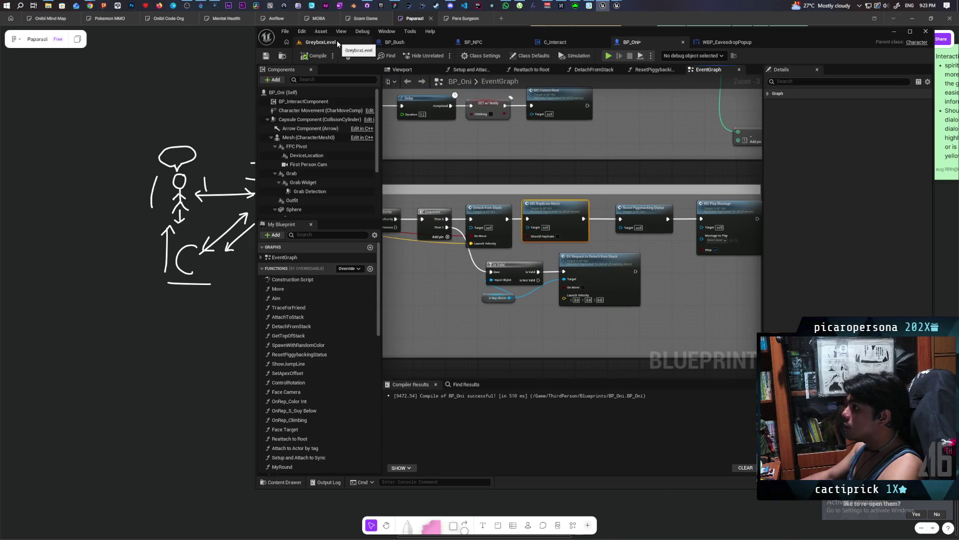
# Review the Character Movement and Mesh components' replication properties
pyautogui.click(317, 111)
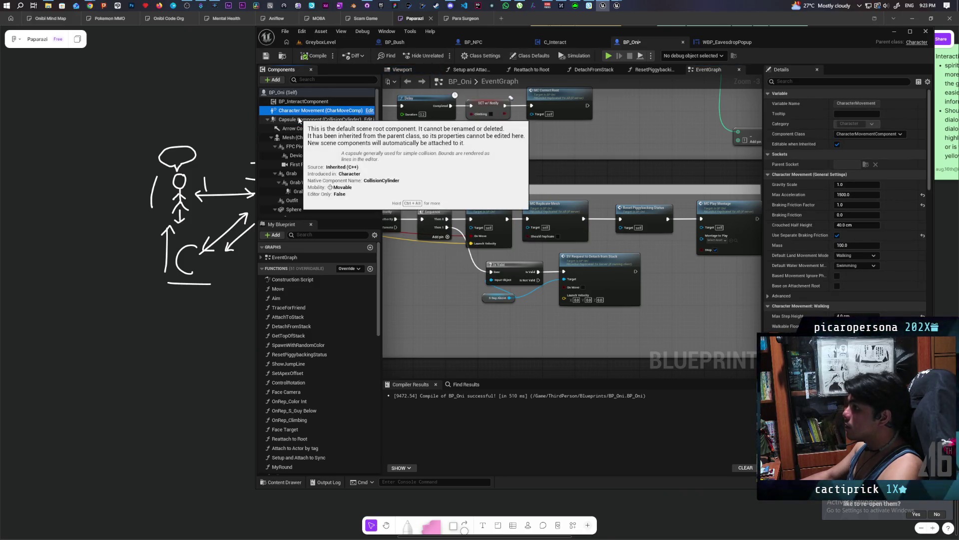
pyautogui.click(318, 139)
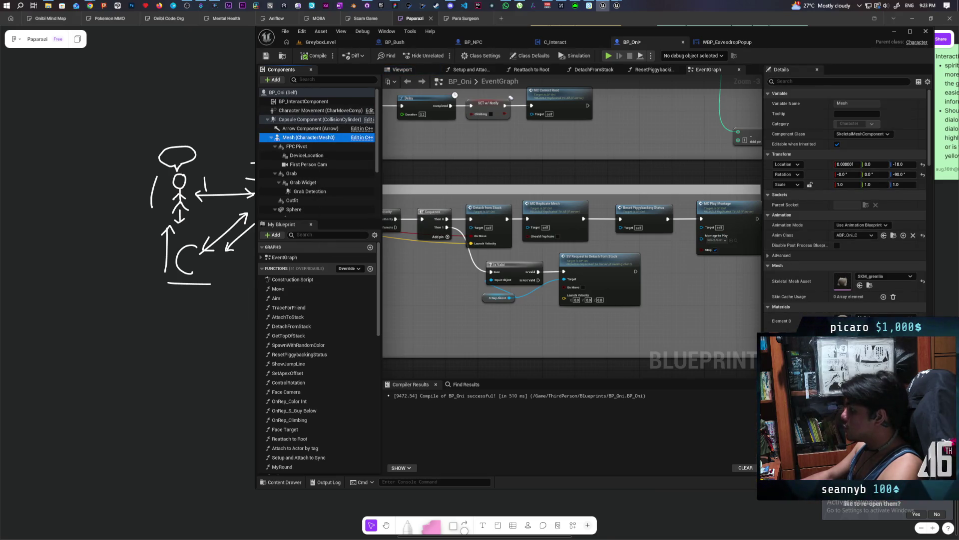
pyautogui.click(787, 80)
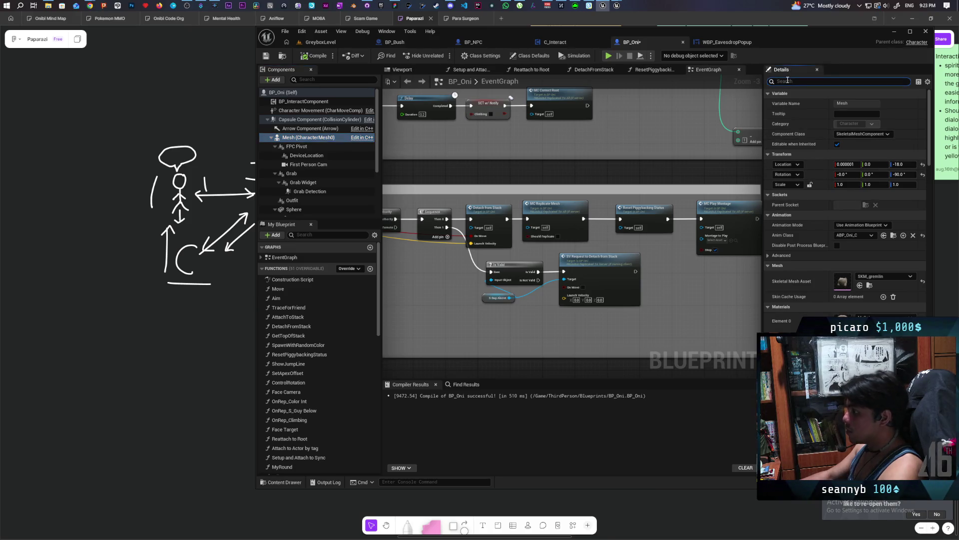
pyautogui.write('repli')
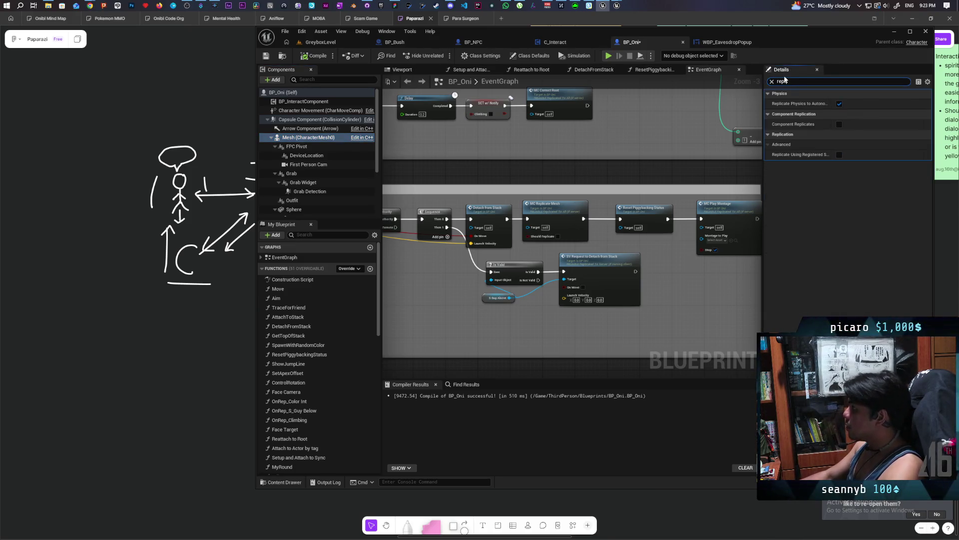
pyautogui.click(772, 81)
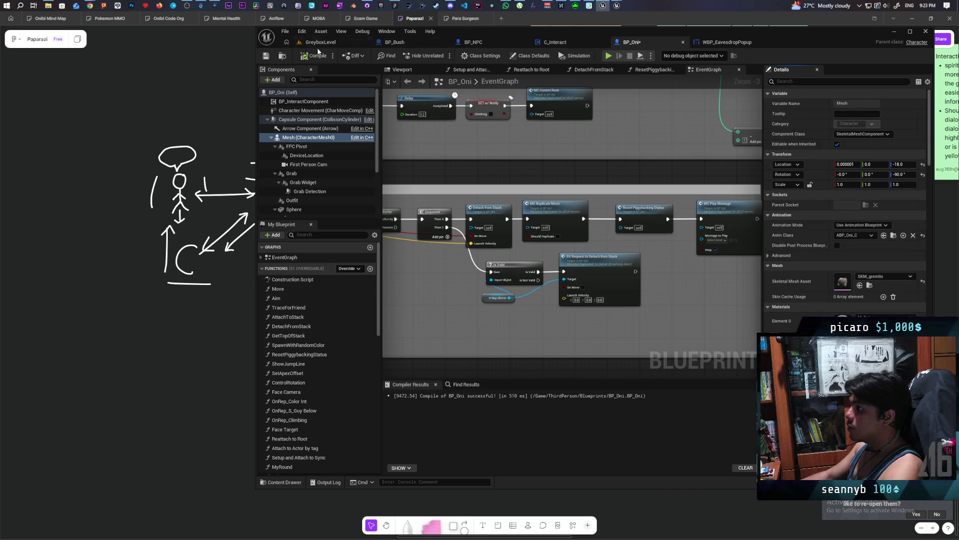
# Start a multiplayer play test in the GreyboxLevel level
pyautogui.click(314, 42)
pyautogui.click(442, 56)
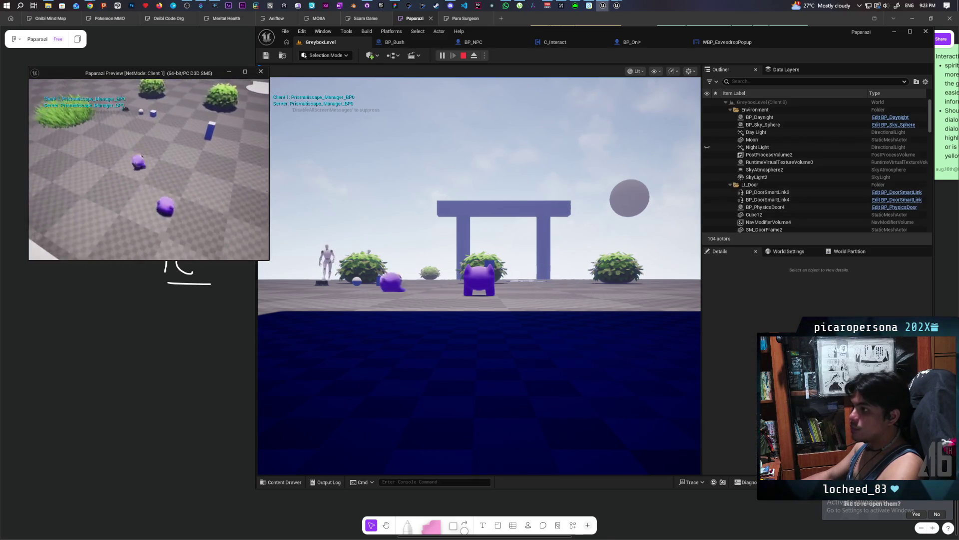
# Walk the character through the tall grass on server and client, then stop the play test
pyautogui.press('w')
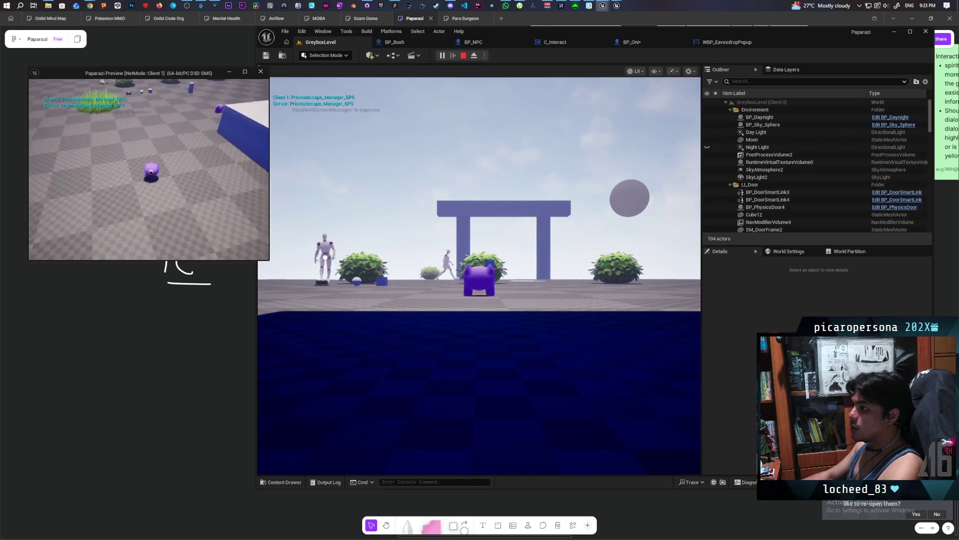
pyautogui.press('w')
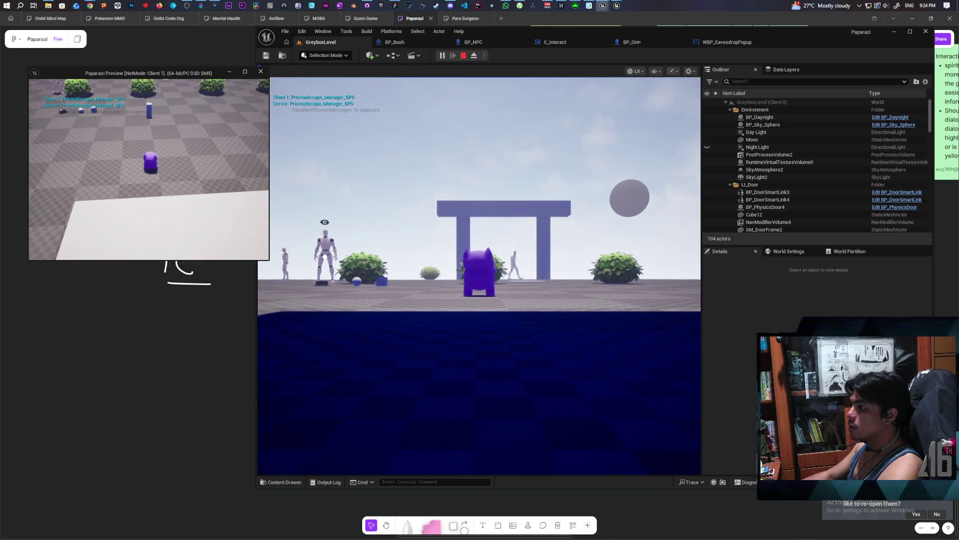
pyautogui.press('w')
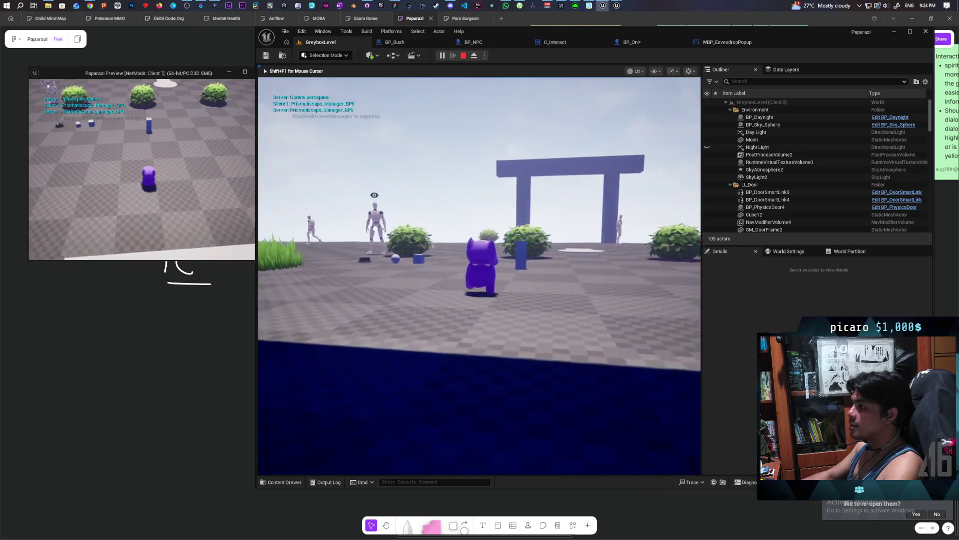
pyautogui.press('w')
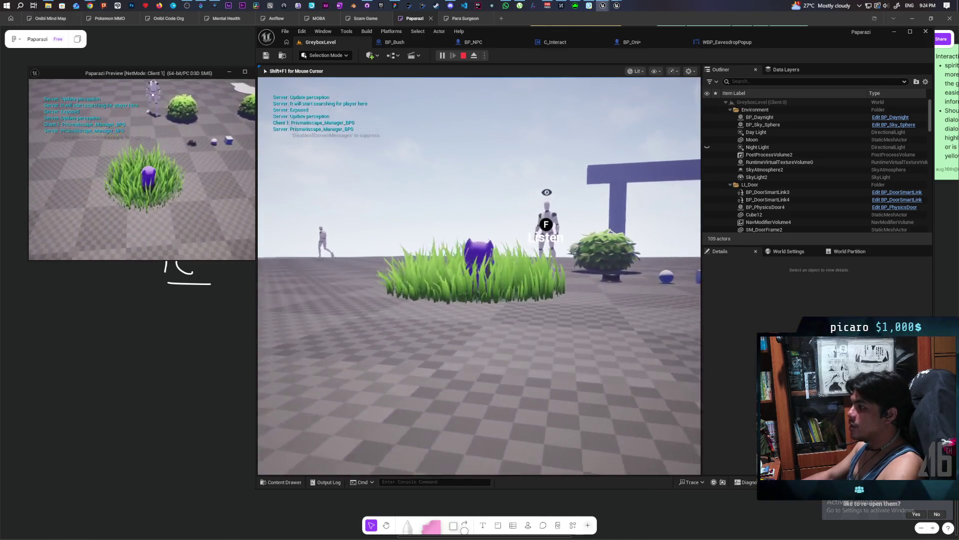
pyautogui.hotkey('alt', 'Tab')
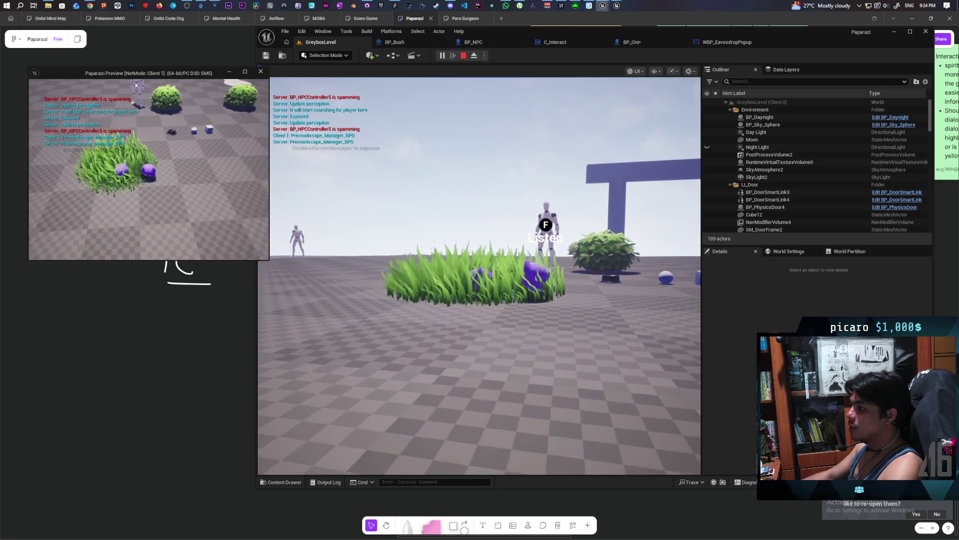
pyautogui.press('w')
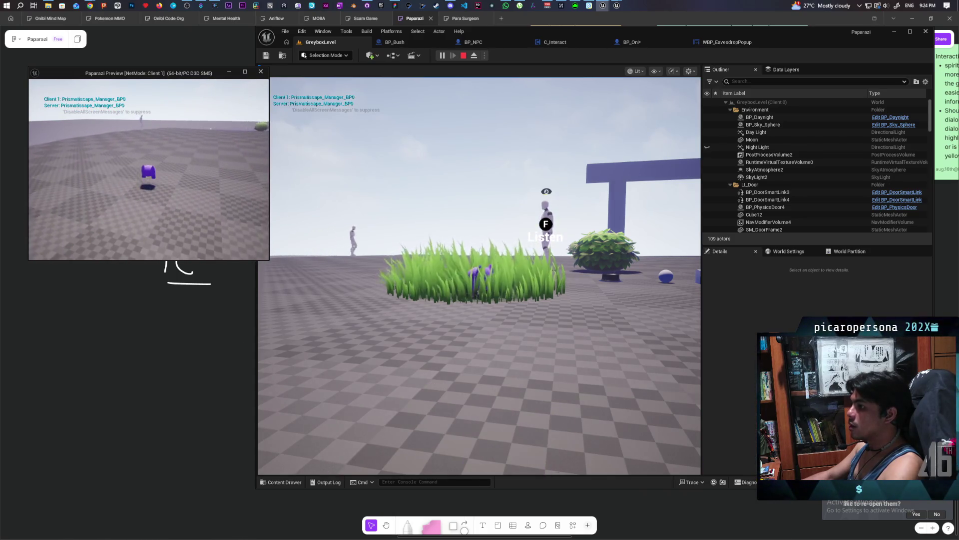
pyautogui.press('w')
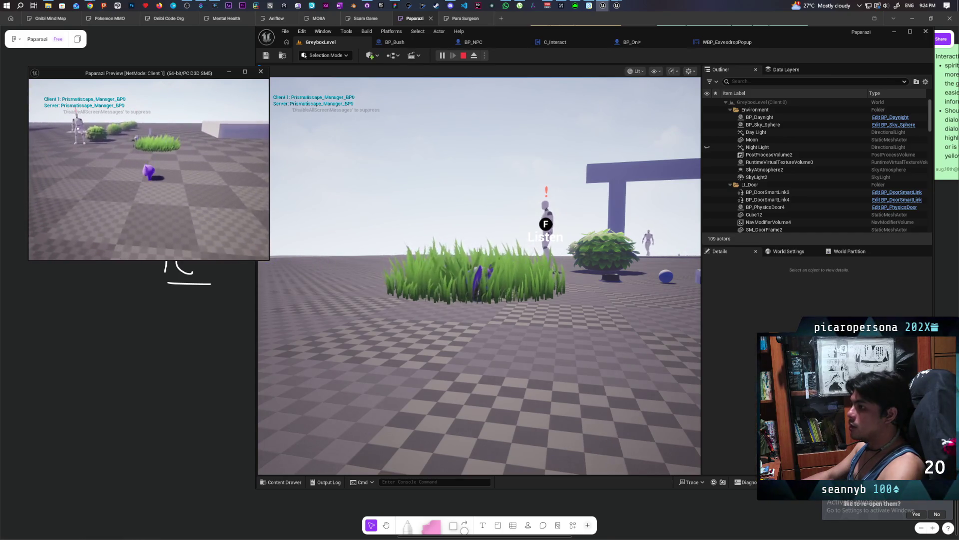
pyautogui.press('Escape')
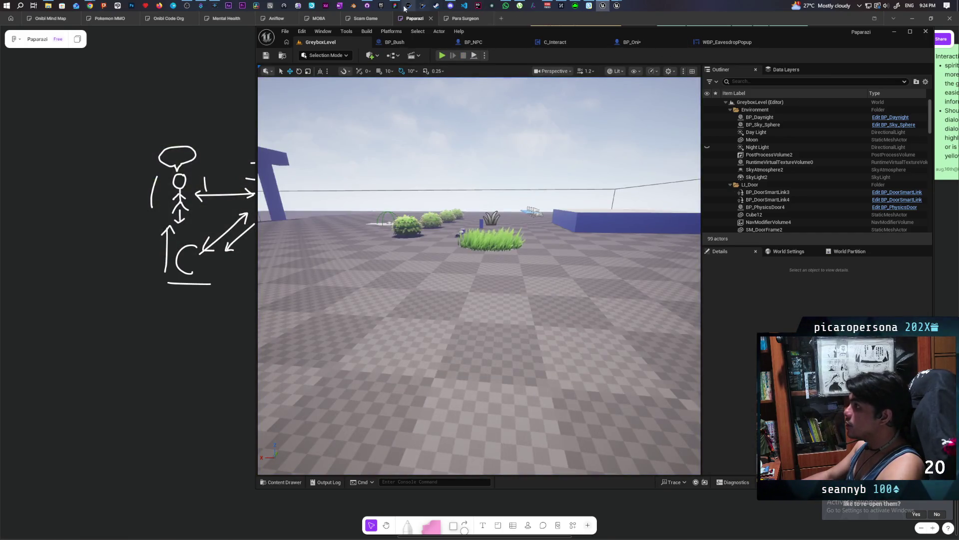
# Commit the six changed files to main as 'added eavesdrop print and fixed piggyback bug' and push to origin
pyautogui.click(366, 5)
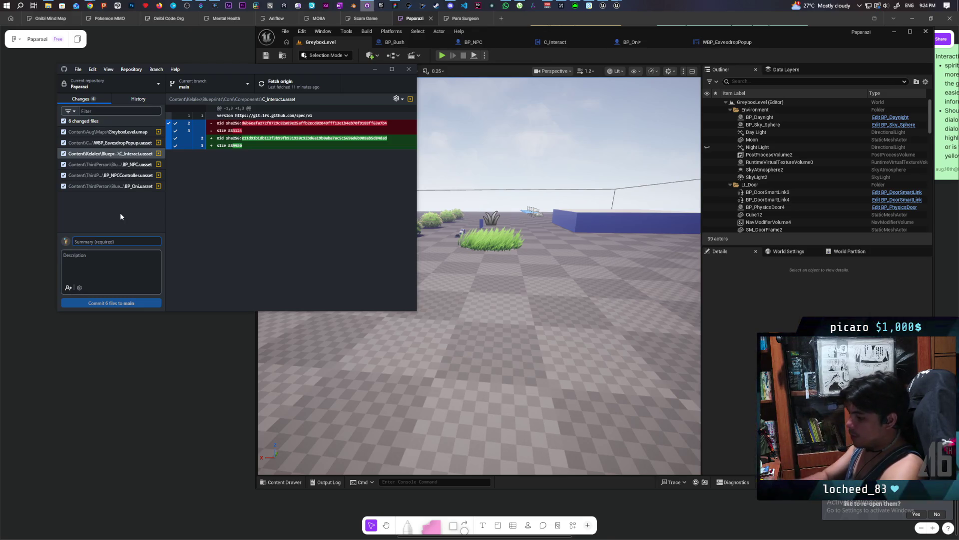
pyautogui.write('added')
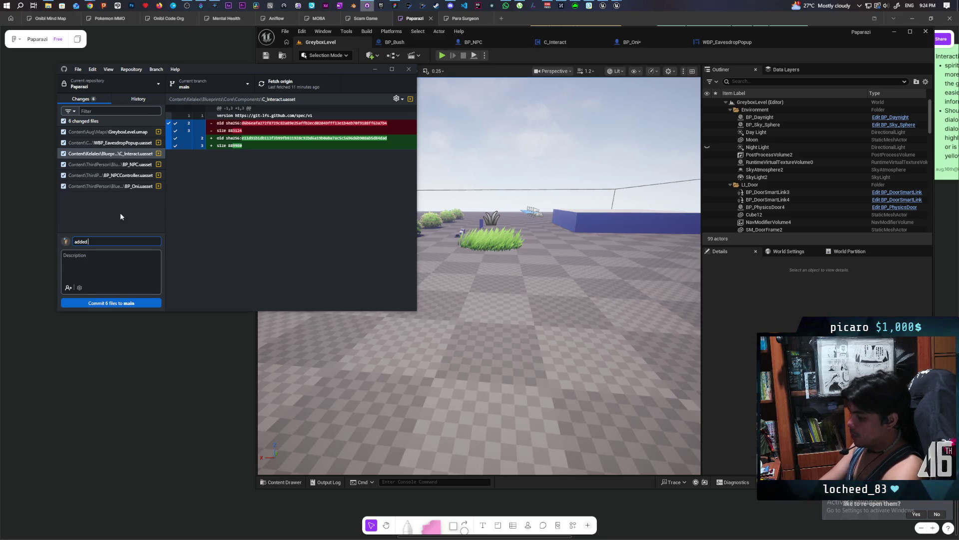
pyautogui.write(' eavesdrop print and fixed')
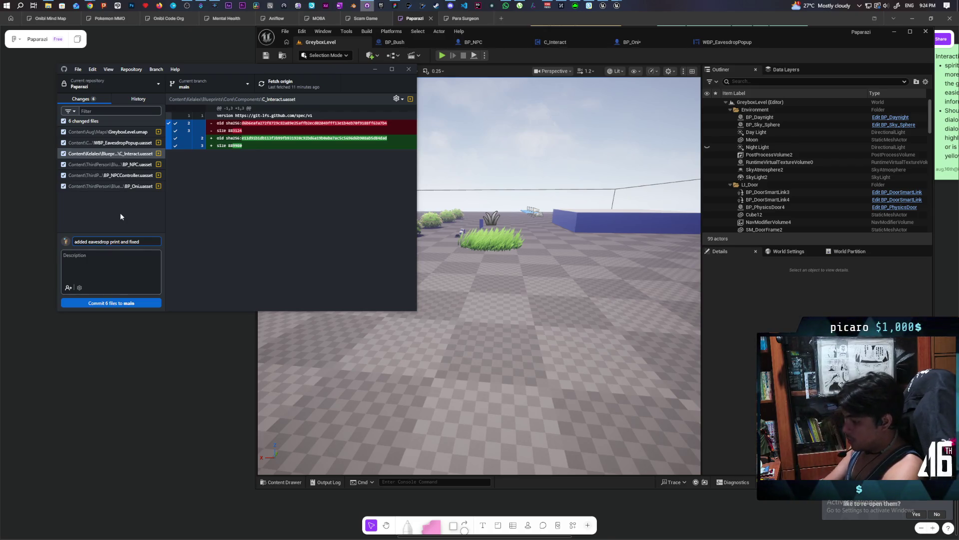
pyautogui.write(' piggyba')
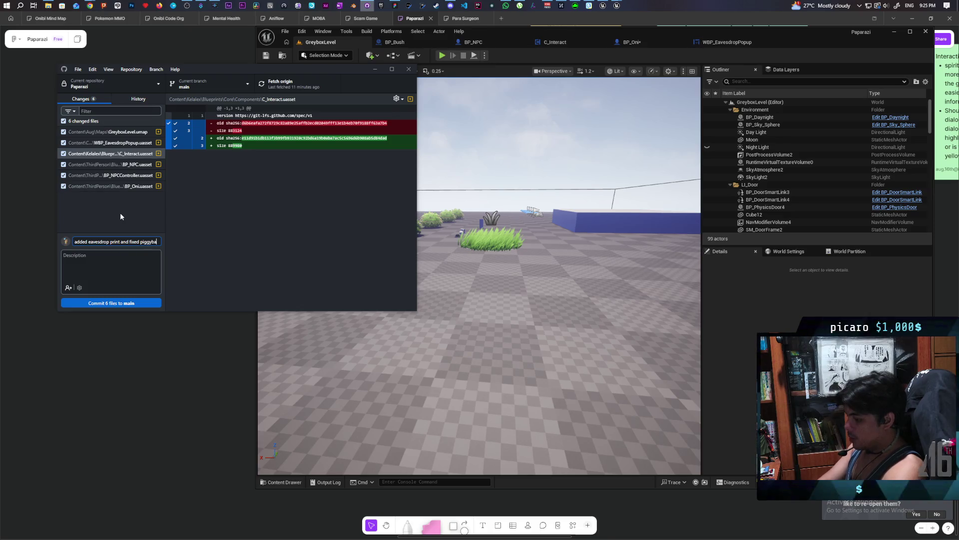
pyautogui.write('ck bug')
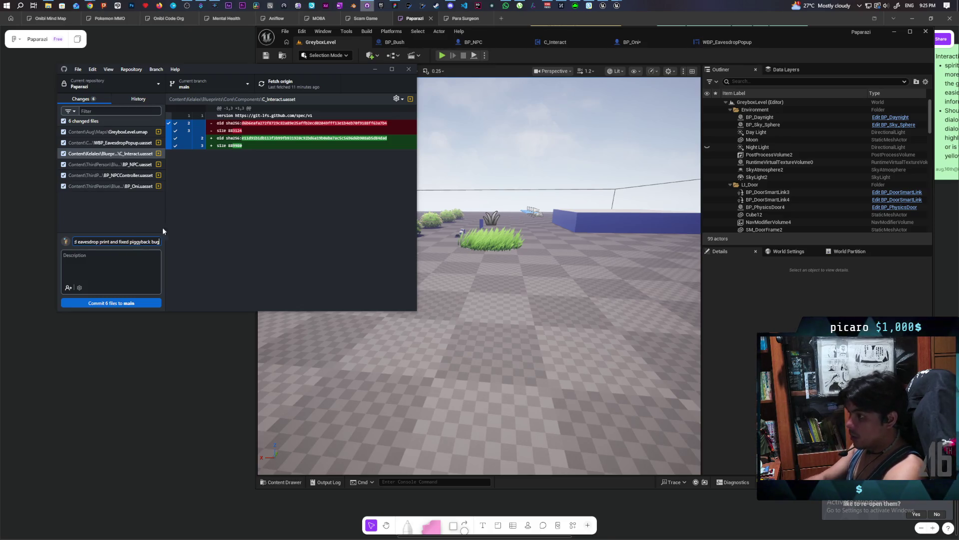
pyautogui.click(152, 304)
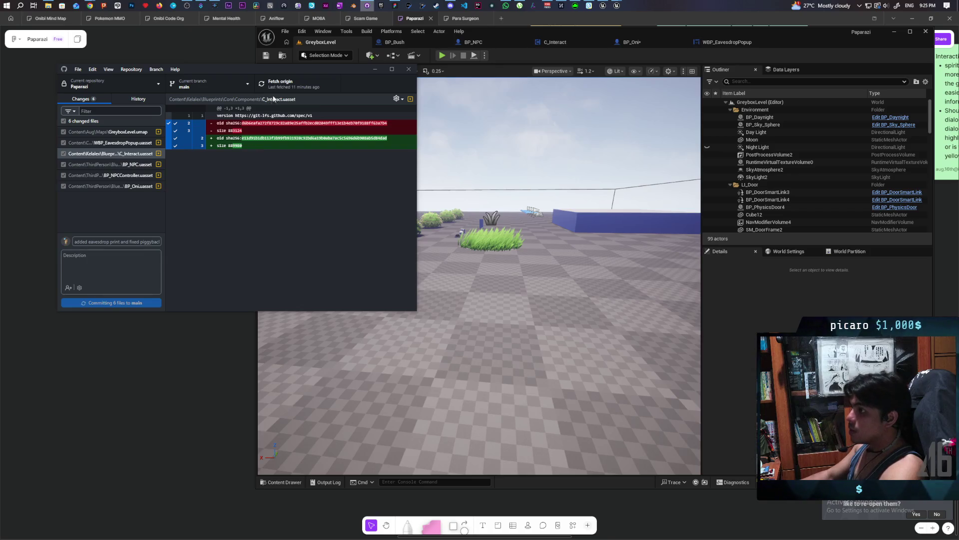
pyautogui.click(282, 82)
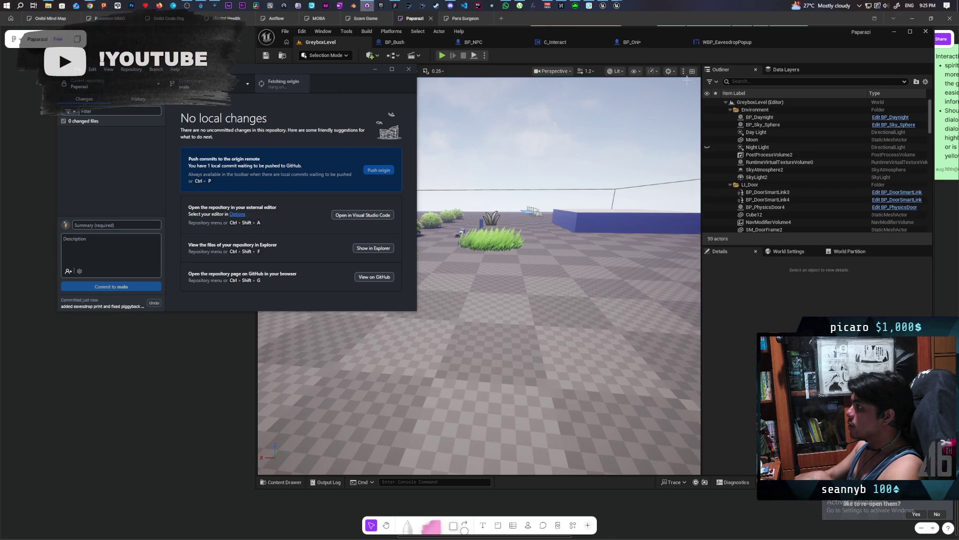
# Glance at the BP_NPC graph, then bring up the WBP_EavesdropPopup widget's event graph
pyautogui.click(488, 43)
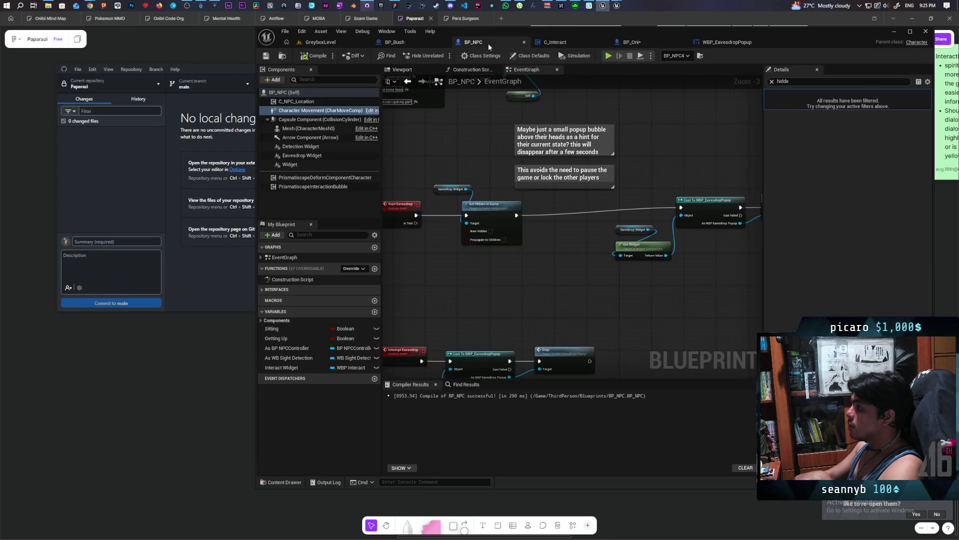
pyautogui.scroll(-3, 585, 296)
pyautogui.scroll(3, 529, 193)
pyautogui.moveTo(512, 242)
pyautogui.mouseDown()
pyautogui.moveTo(681, 270)
pyautogui.moveTo(502, 216)
pyautogui.moveTo(545, 233)
pyautogui.mouseUp()
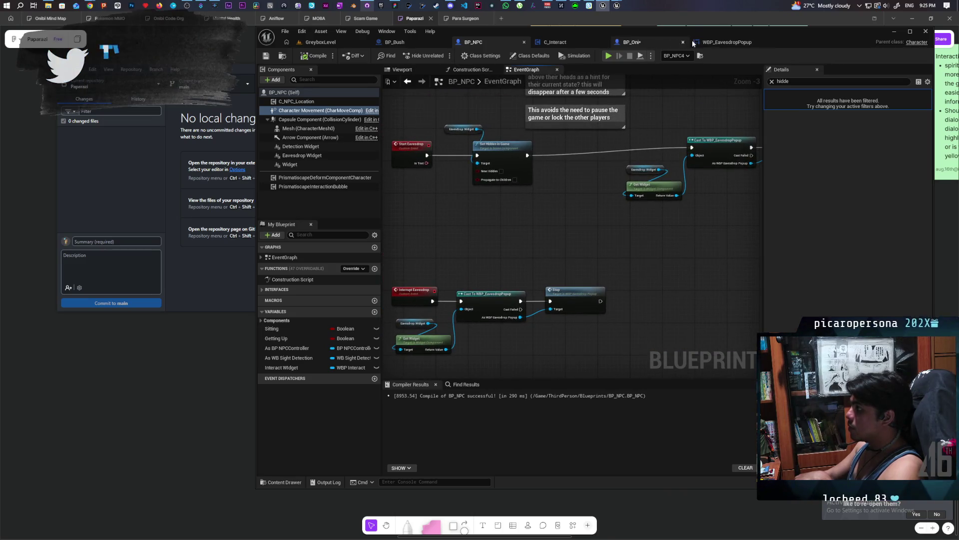
pyautogui.click(719, 42)
pyautogui.scroll(-5, 629, 167)
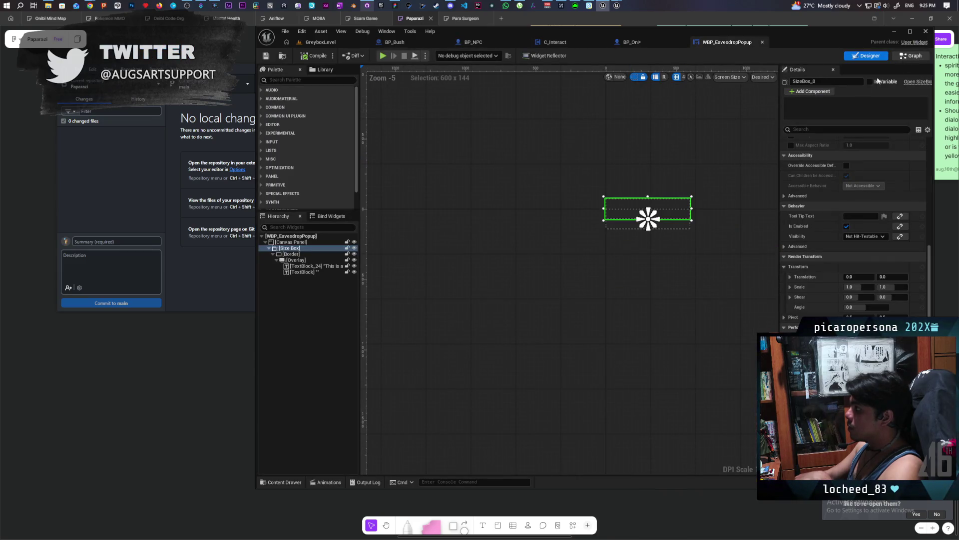
pyautogui.click(911, 55)
pyautogui.scroll(-3, 634, 155)
pyautogui.scroll(-2, 593, 197)
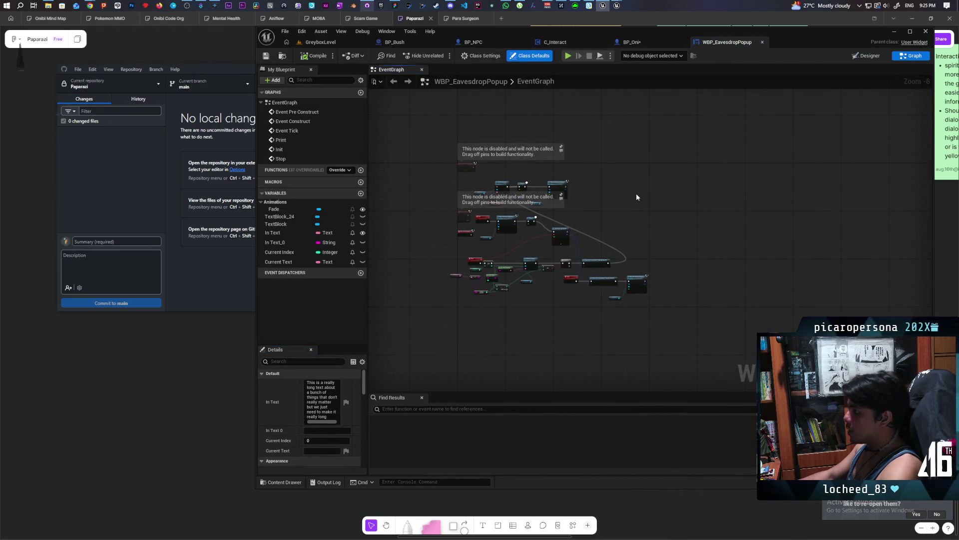
# Add a comment reading 'Popup appearing and dissapearing when NPC goes off screen'
pyautogui.press('c')
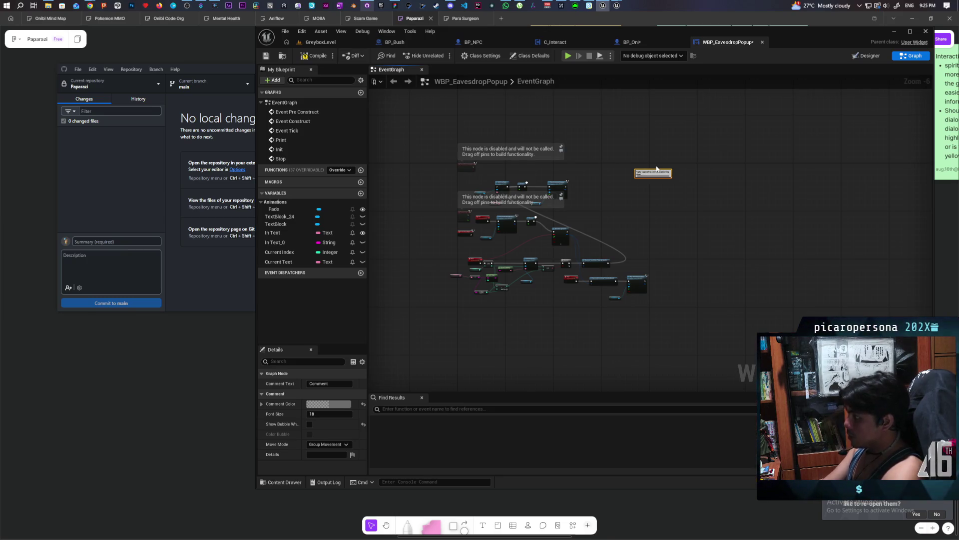
pyautogui.scroll(4, 657, 168)
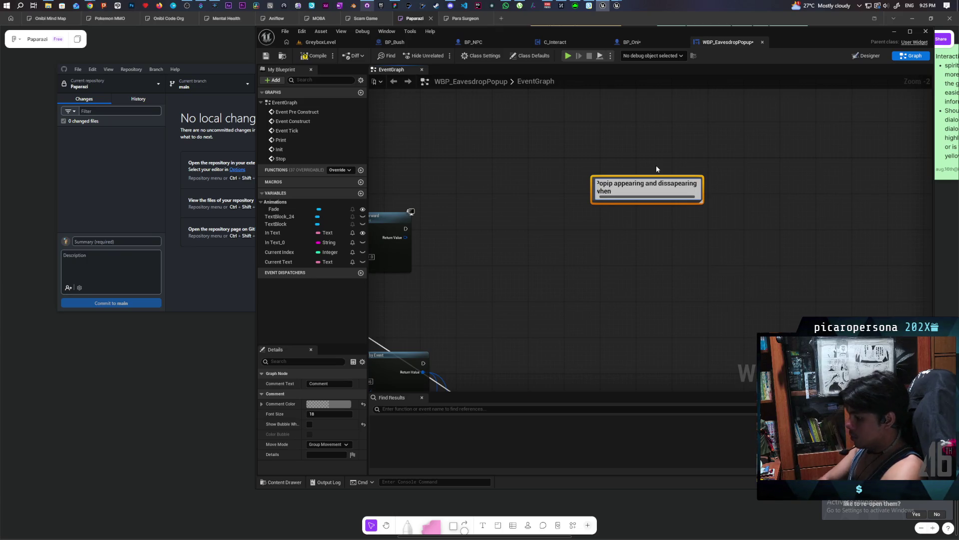
pyautogui.write(' NPC')
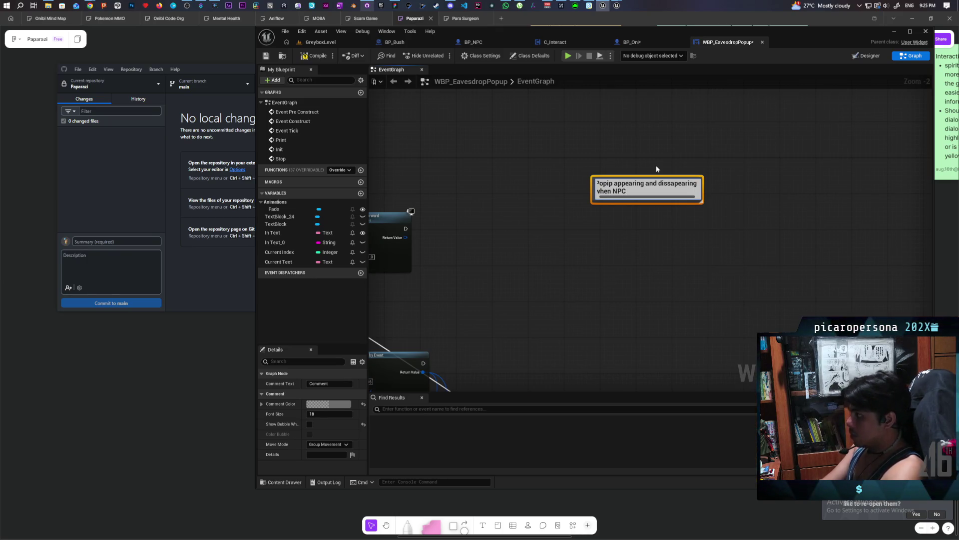
pyautogui.write('ff screen')
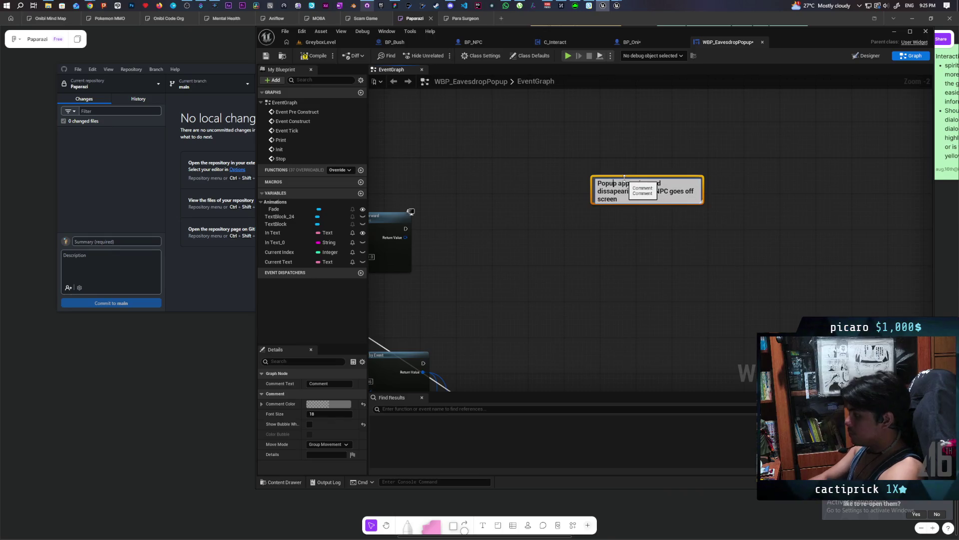
pyautogui.press('Return')
# Stretch the comment box taller and set its Comment Color to red via the Color Picker
pyautogui.moveTo(703, 201); pyautogui.dragTo(703, 229)
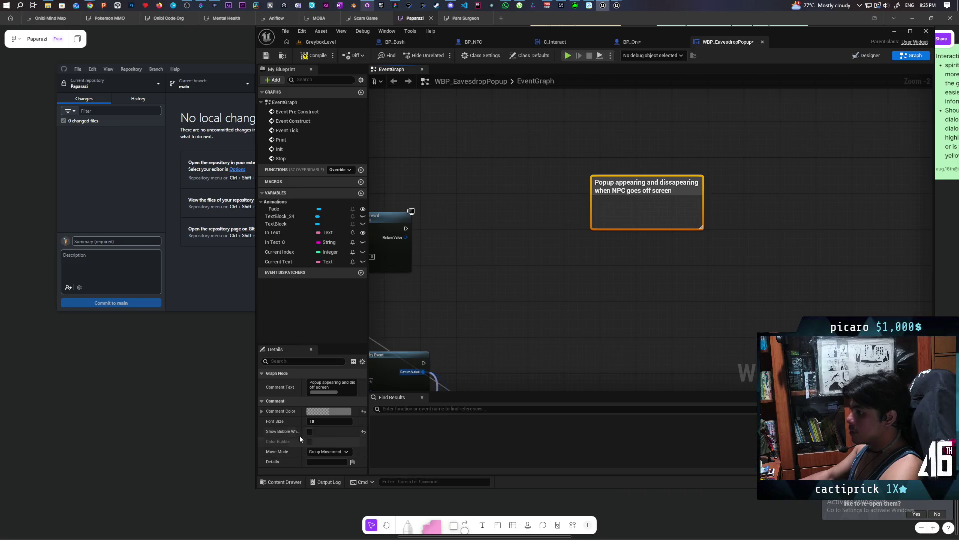
pyautogui.click(339, 413)
pyautogui.moveTo(399, 387); pyautogui.dragTo(420, 377)
pyautogui.moveTo(451, 405); pyautogui.dragTo(450, 345)
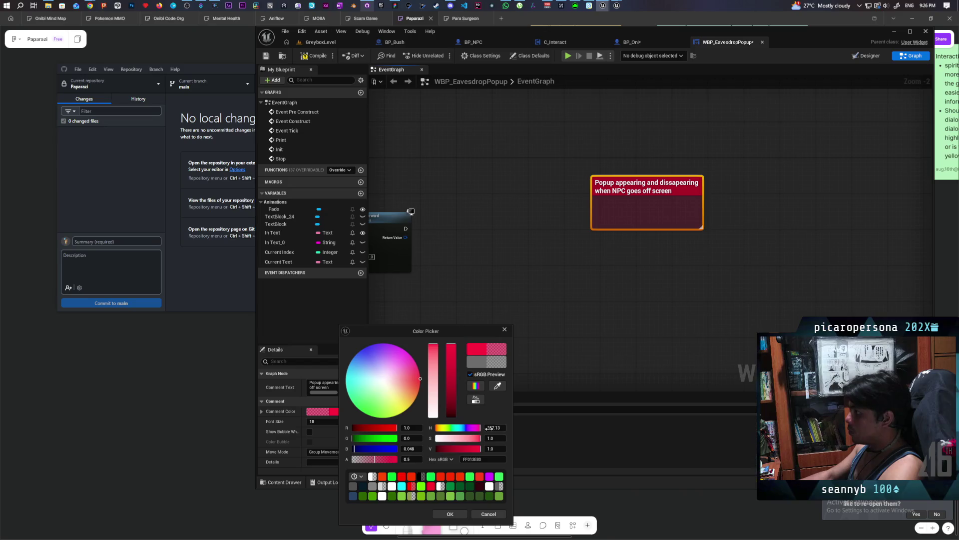
pyautogui.click(519, 481)
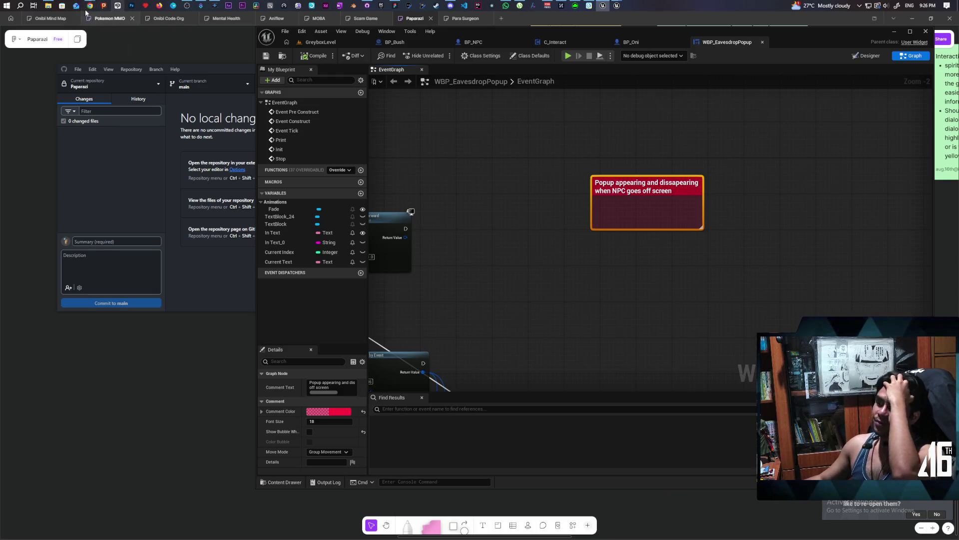
pyautogui.moveTo(89, 5)
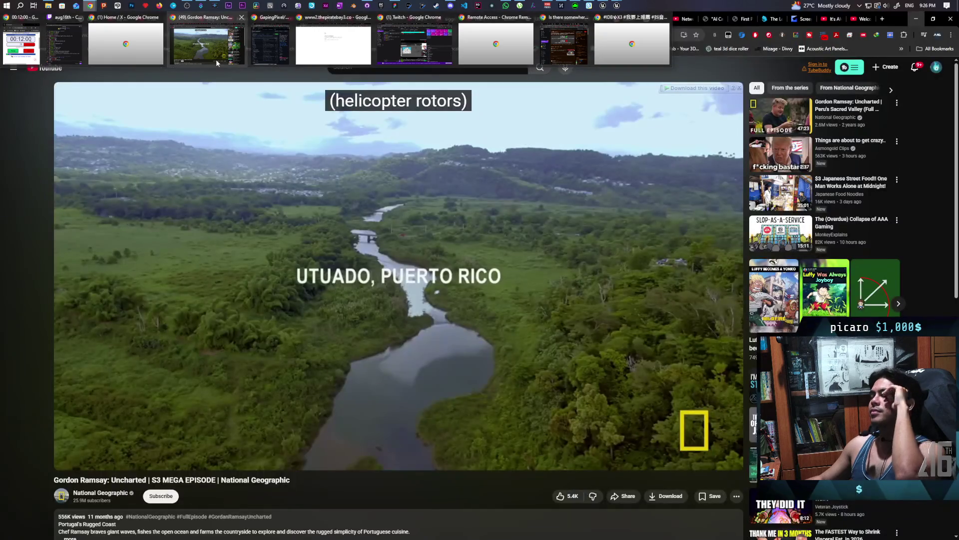
pyautogui.click(217, 60)
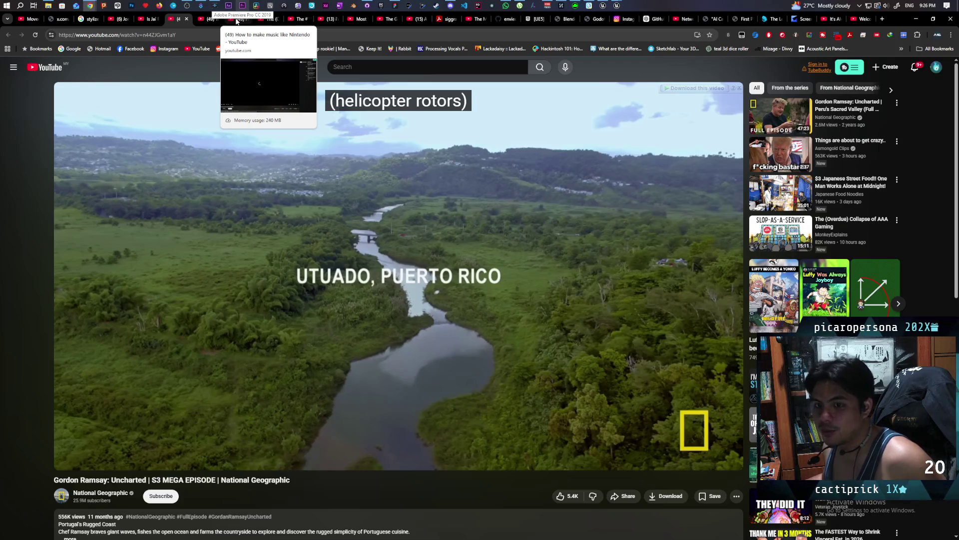
# Run a multiplayer PIE test, walk into the grass and trigger the eavesdrop popup text
pyautogui.click(612, 6)
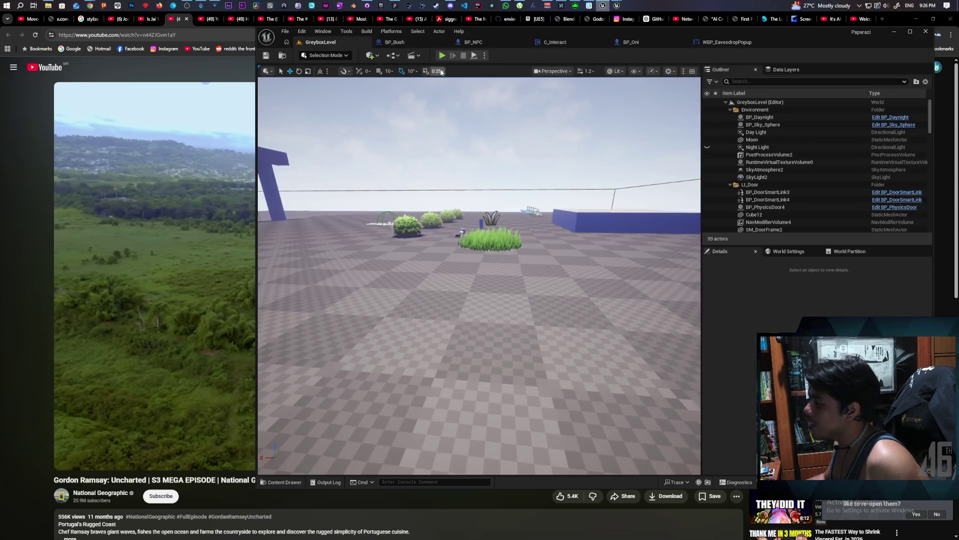
pyautogui.click(442, 55)
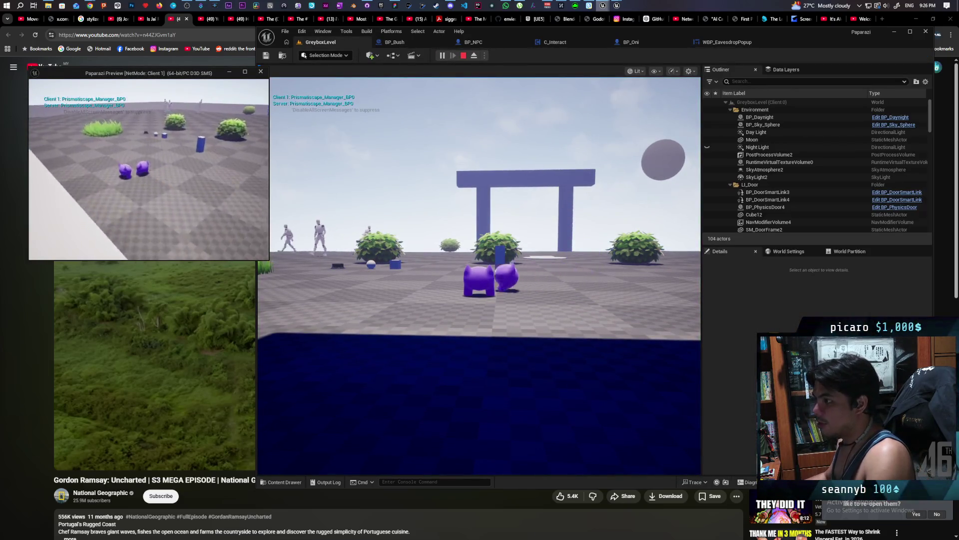
pyautogui.press('w')
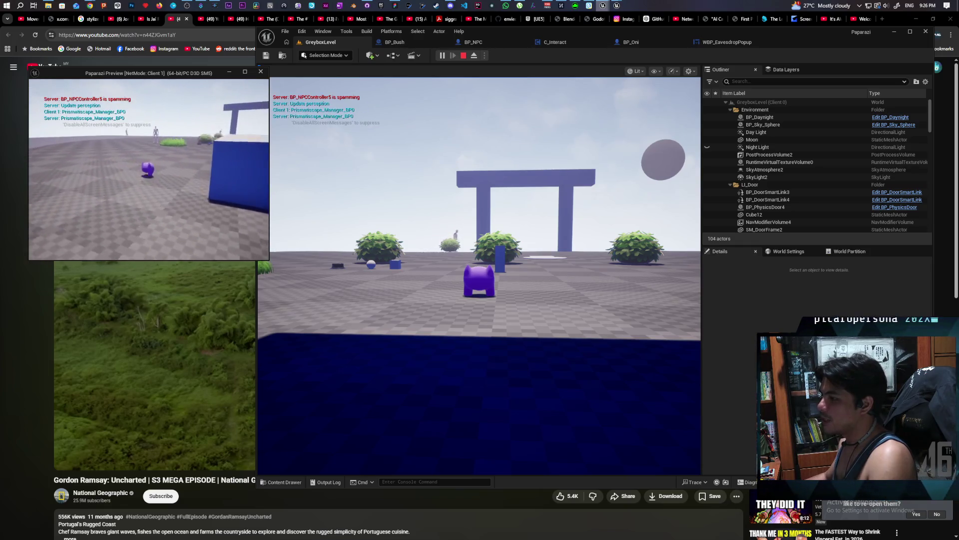
pyautogui.press('w')
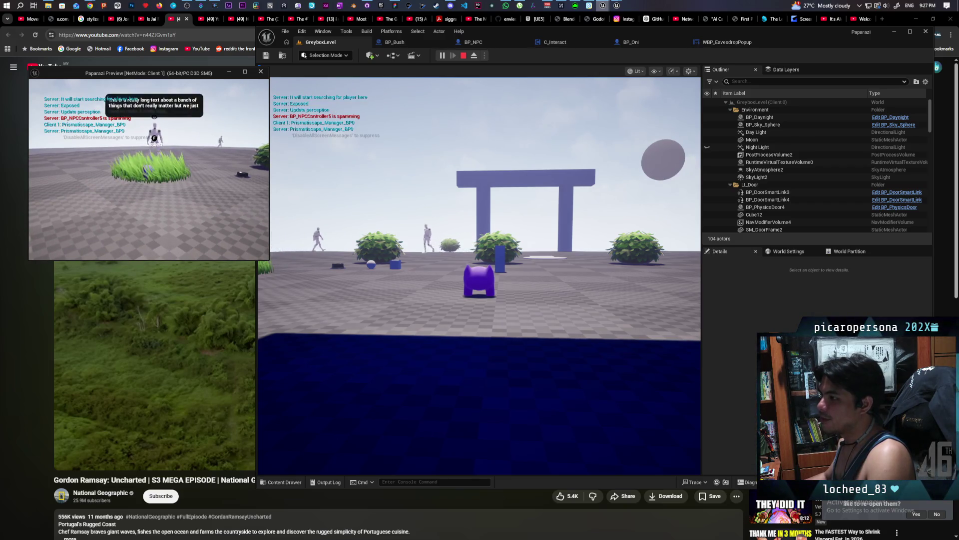
pyautogui.press('f')
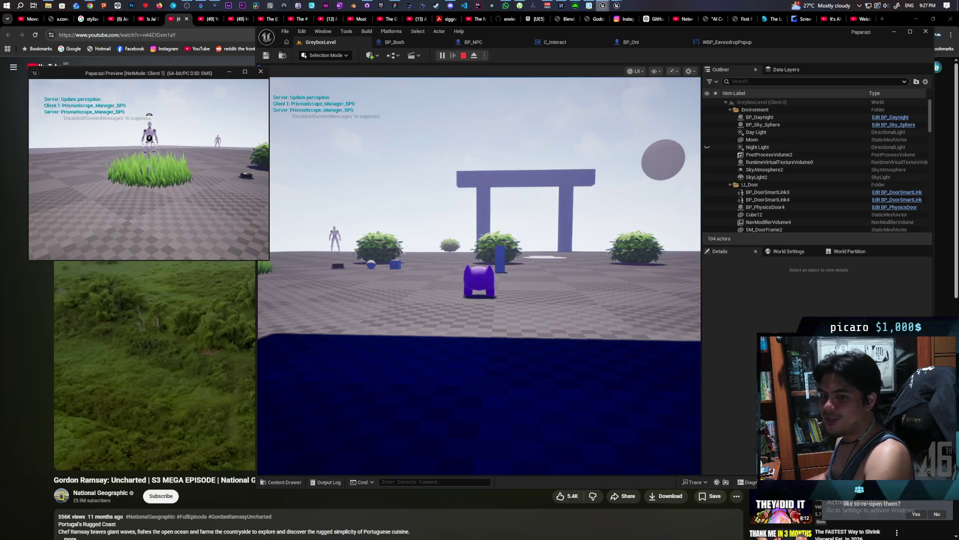
# End the play-in-editor session and return to the WBP_EavesdropPopup event graph
pyautogui.press('Escape')
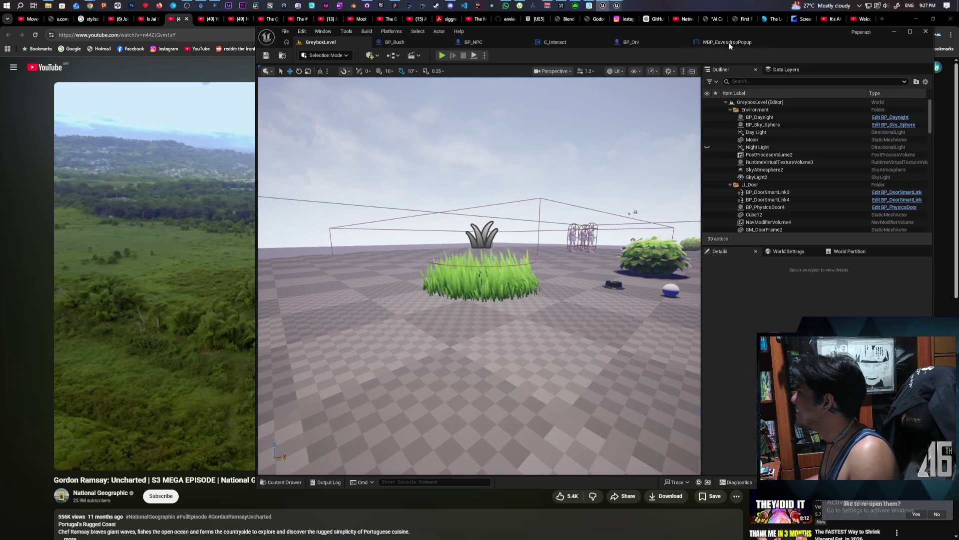
pyautogui.click(720, 42)
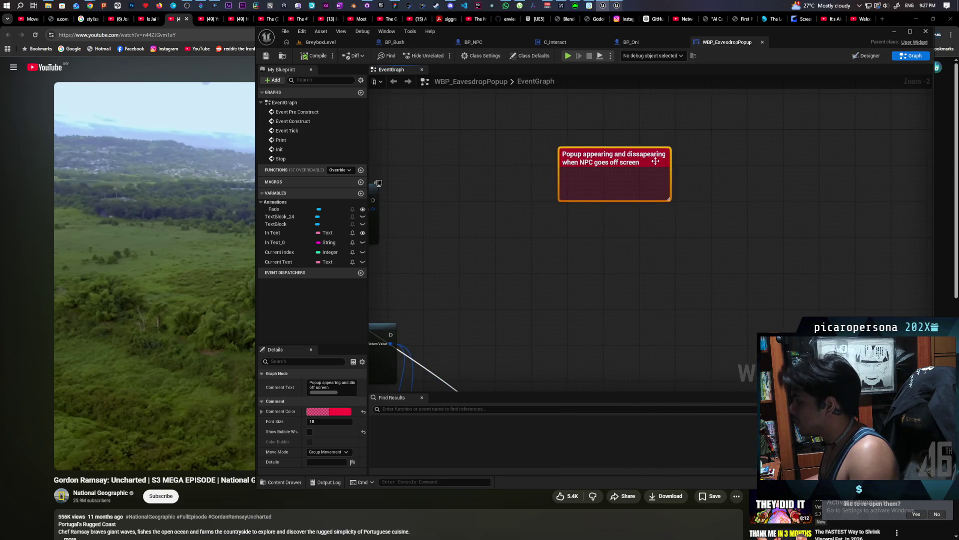
# Edit the comment text into dashed bullet points and commit it
pyautogui.doubleClick(655, 161)
pyautogui.press('Return')
pyautogui.write('- P')
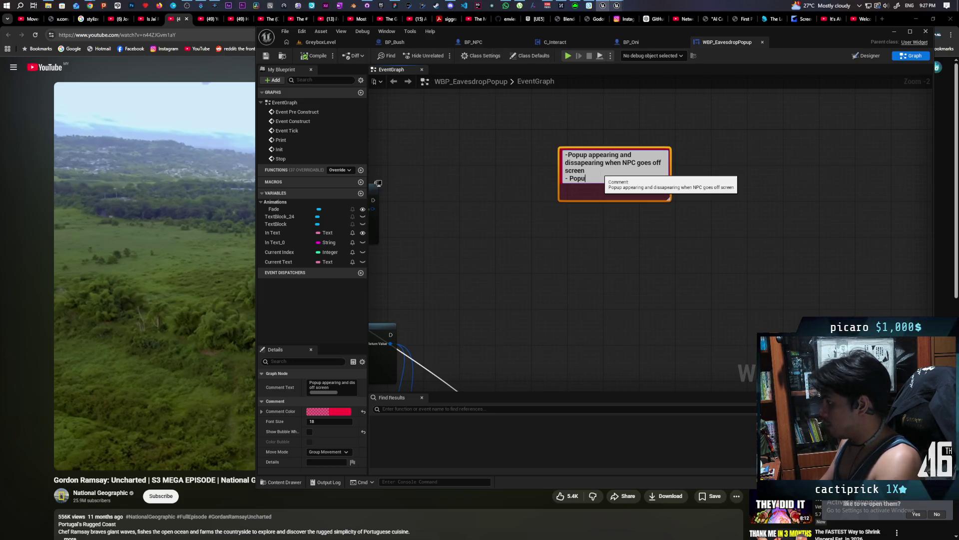
pyautogui.write('opup retr')
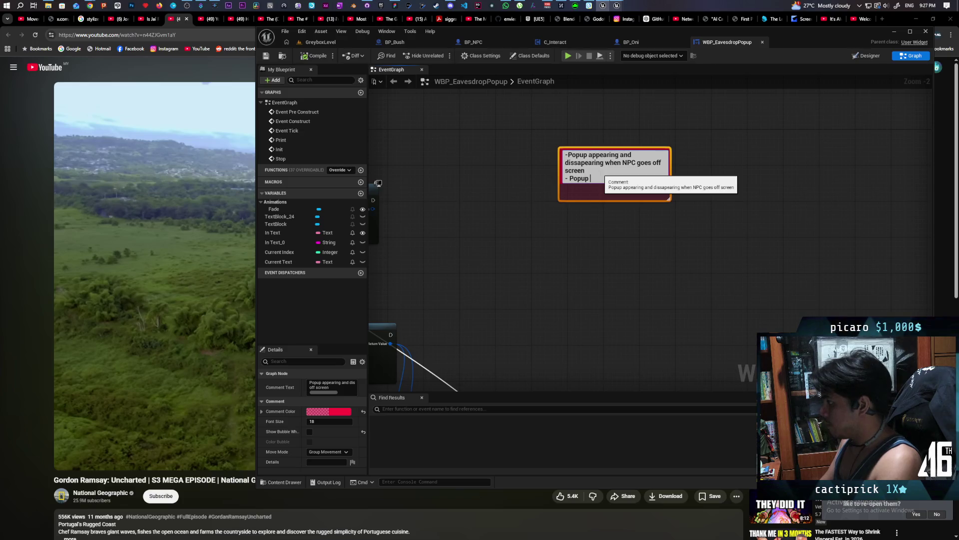
pyautogui.write('ig')
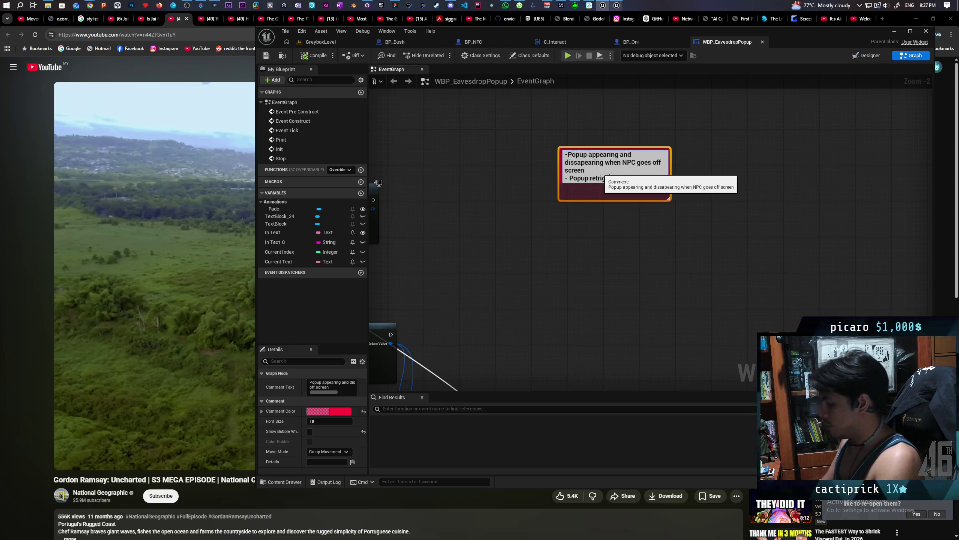
pyautogui.write('gers even when its')
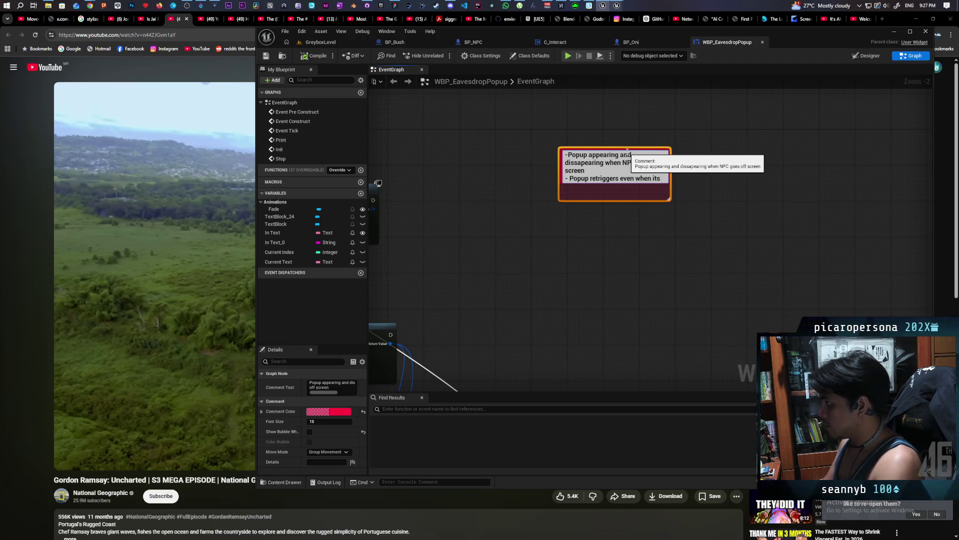
pyautogui.write('already open')
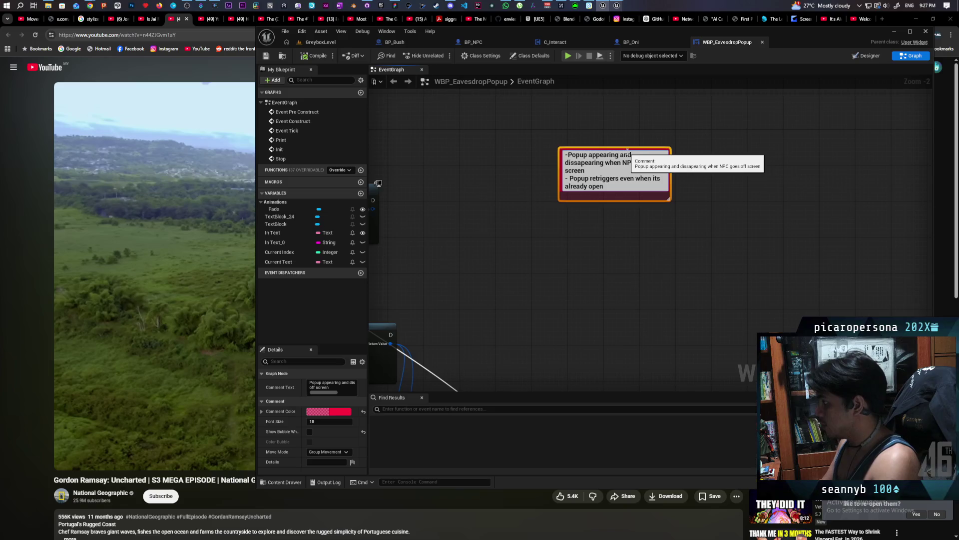
pyautogui.press('Return')
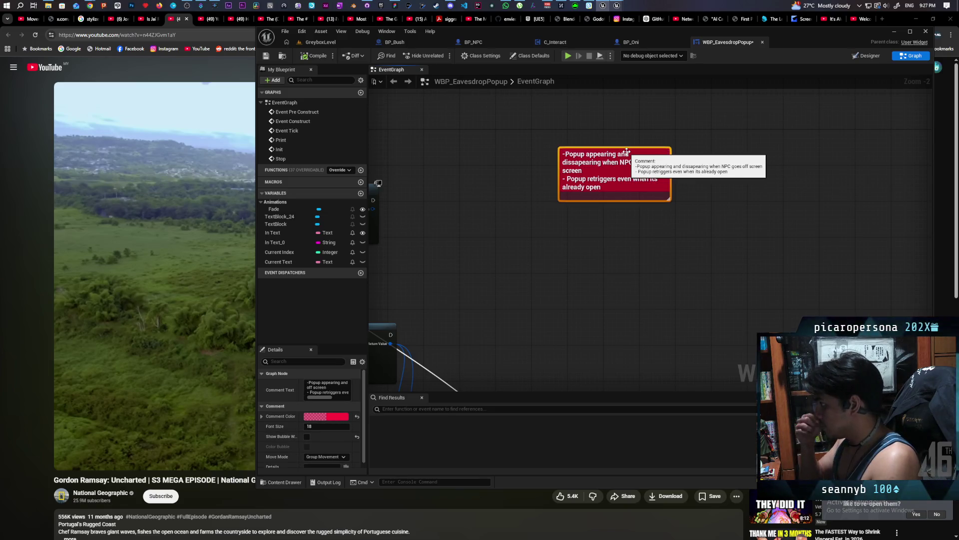
# Add a second bullet noting the popup retriggers when already open, then begin a third note
pyautogui.doubleClick(586, 173)
pyautogui.click(609, 188)
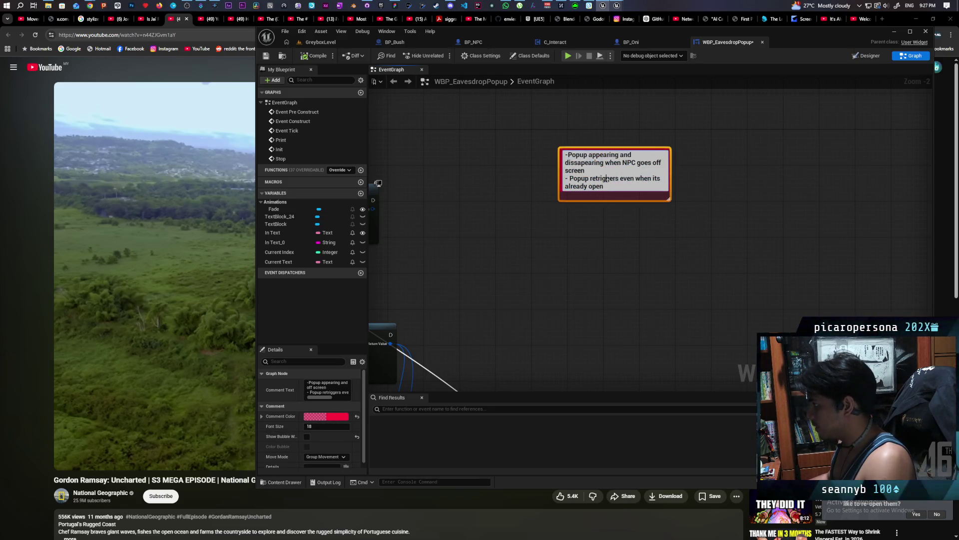
pyautogui.press('Return')
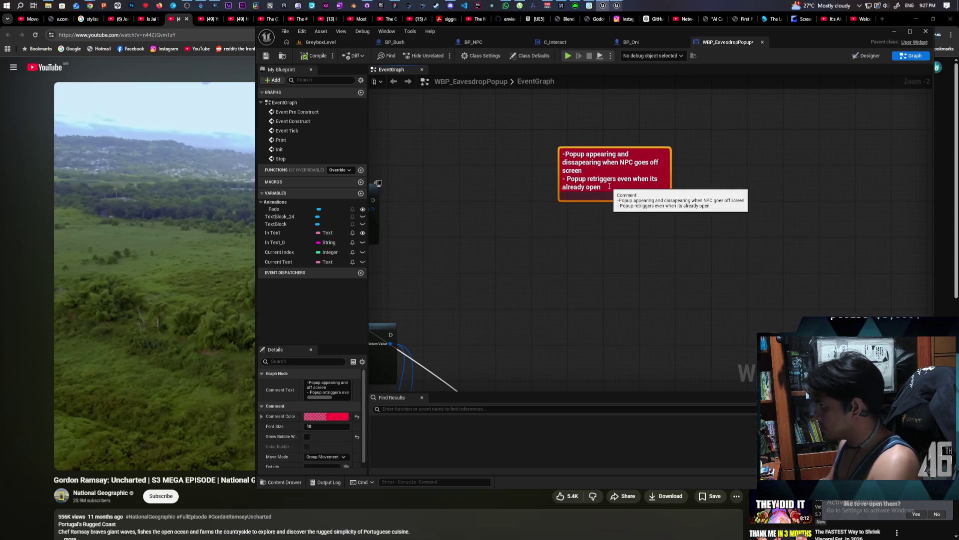
pyautogui.doubleClick(610, 186)
pyautogui.write('-Popup not')
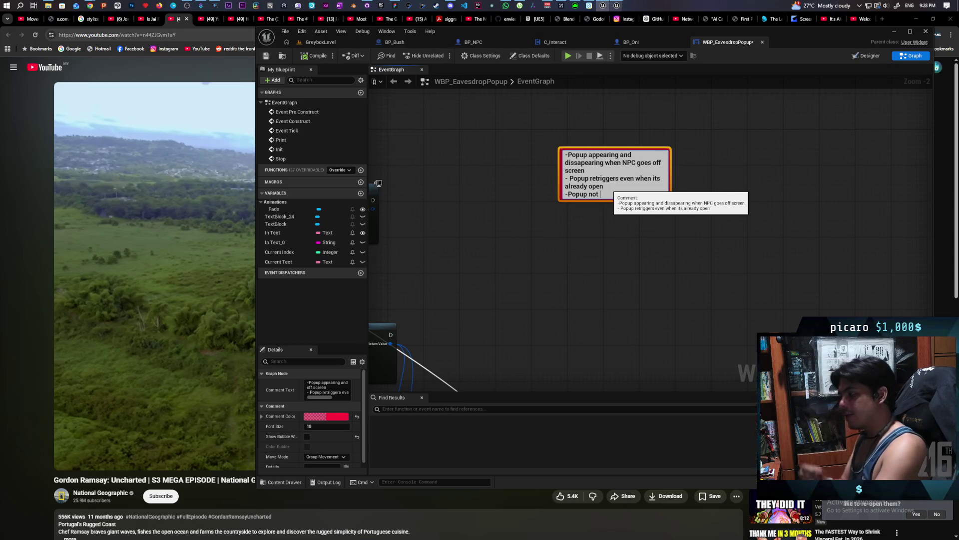
pyautogui.write('s')
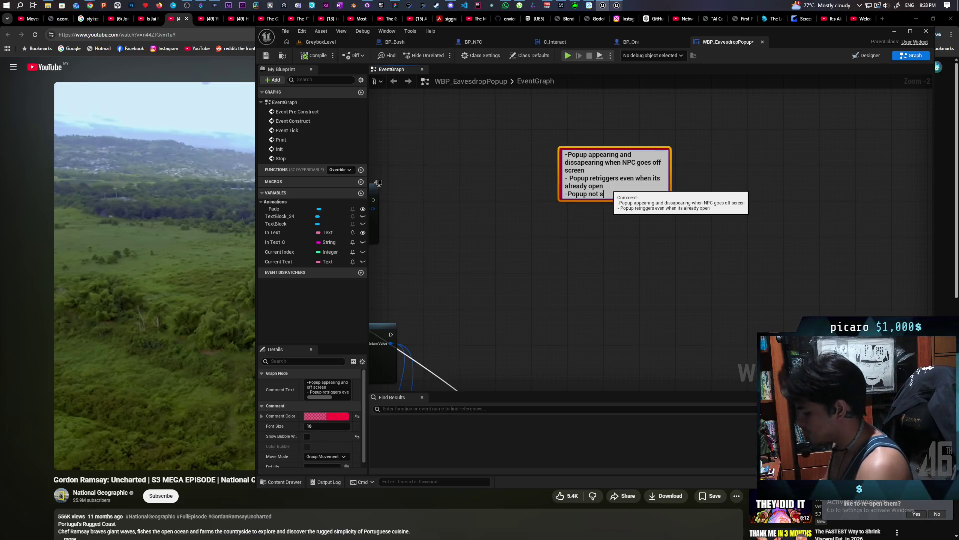
pyautogui.write('tarting over.')
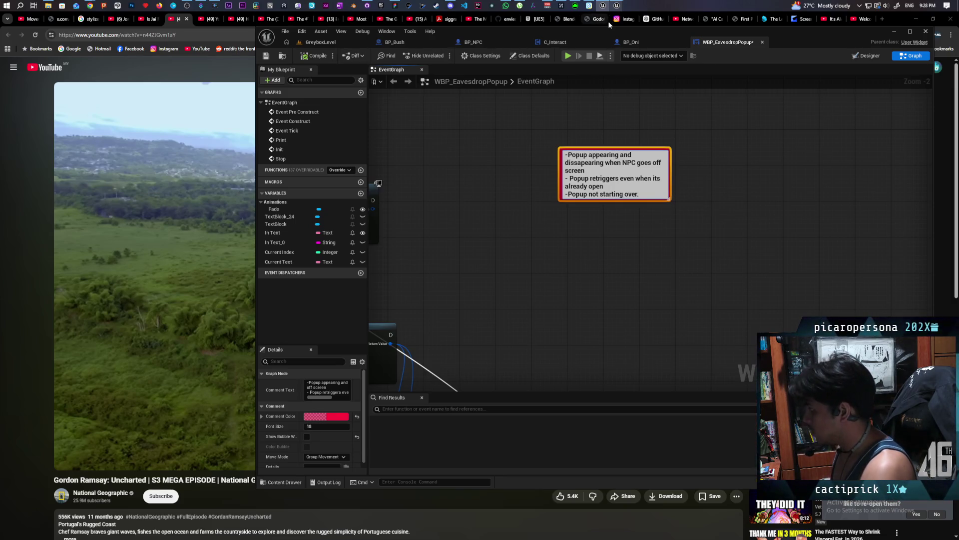
pyautogui.write('it s')
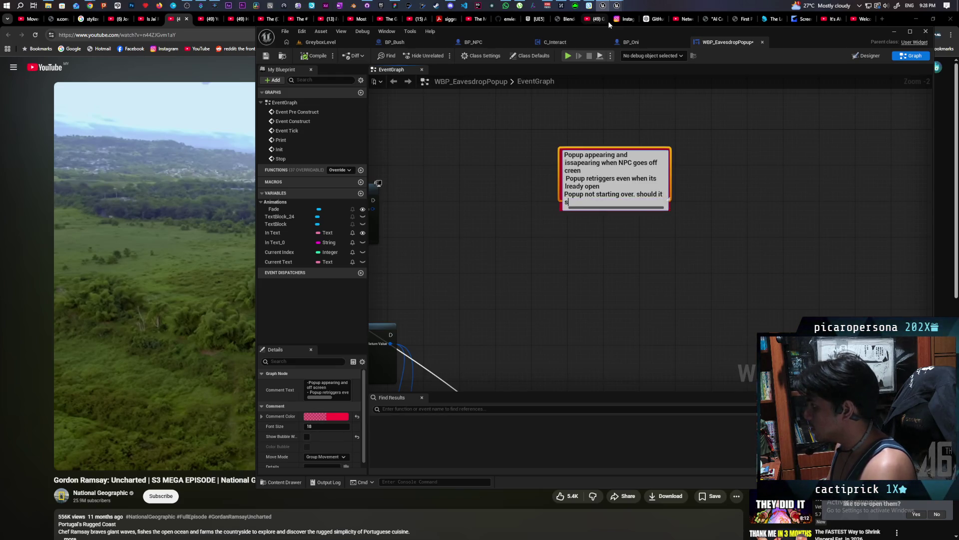
pyautogui.write('tart ove')
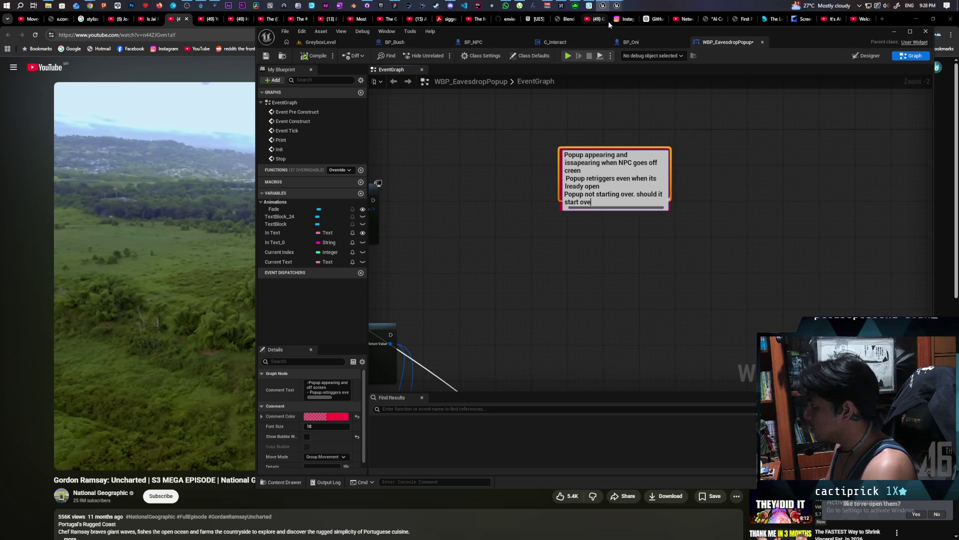
pyautogui.write('r or should it just ')
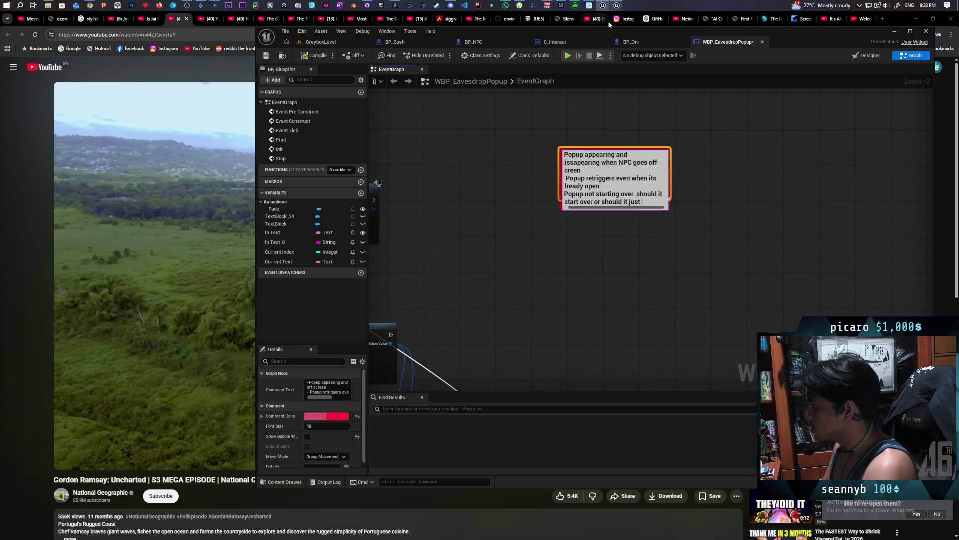
pyautogui.write('be egistered')
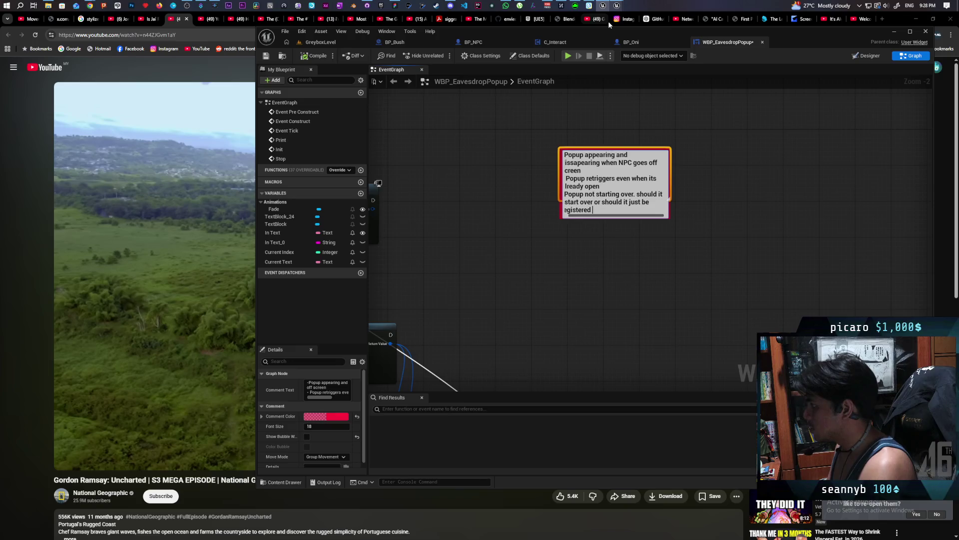
pyautogui.write(' to pla')
pyautogui.write(' h')
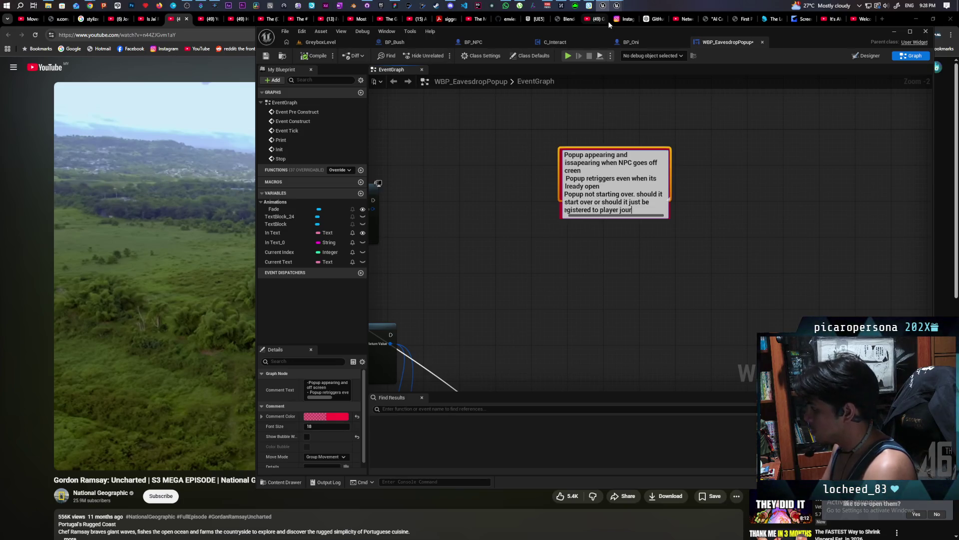
pyautogui.write('thi')
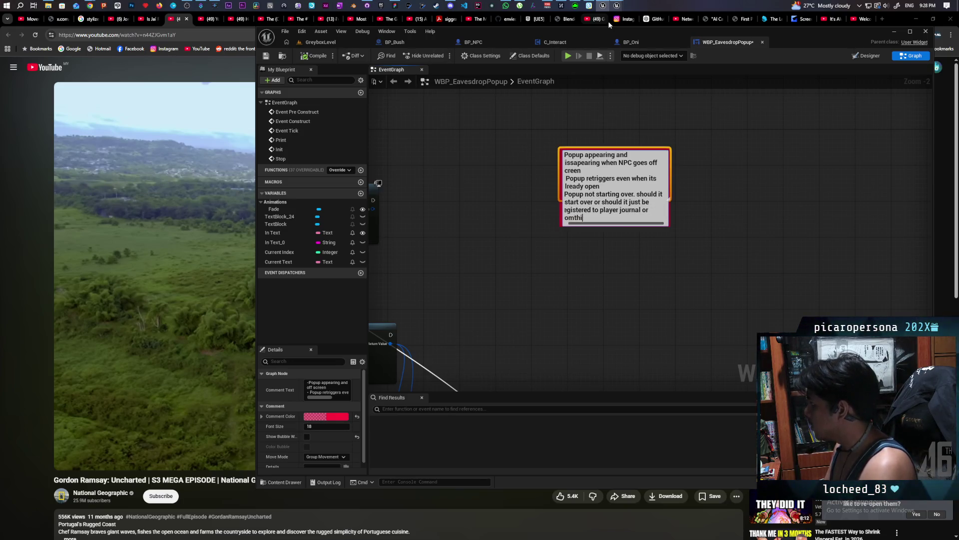
# Finish the third bullet on the popup not restarting, widen the comment, switch to a YouTube tab
pyautogui.press('BackSpace')
pyautogui.write('e')
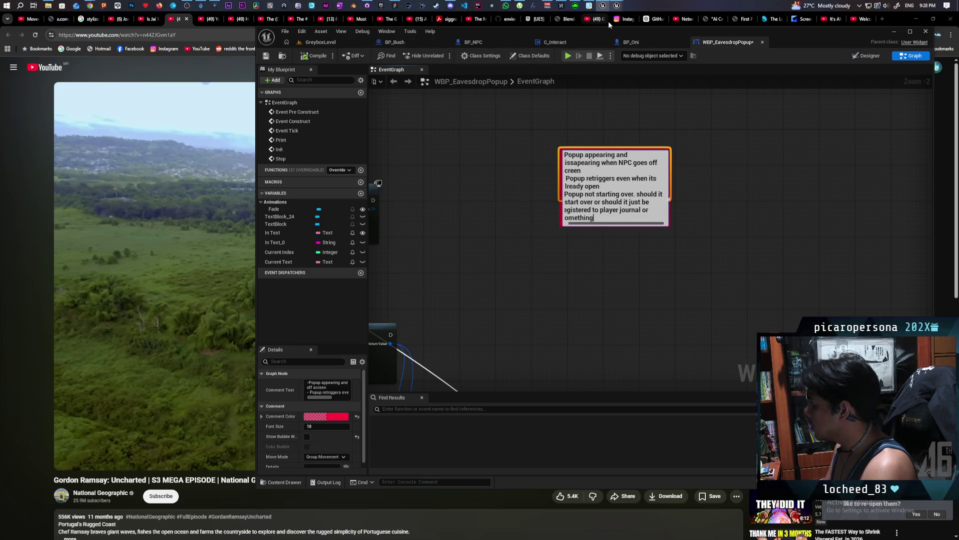
pyautogui.click(783, 180)
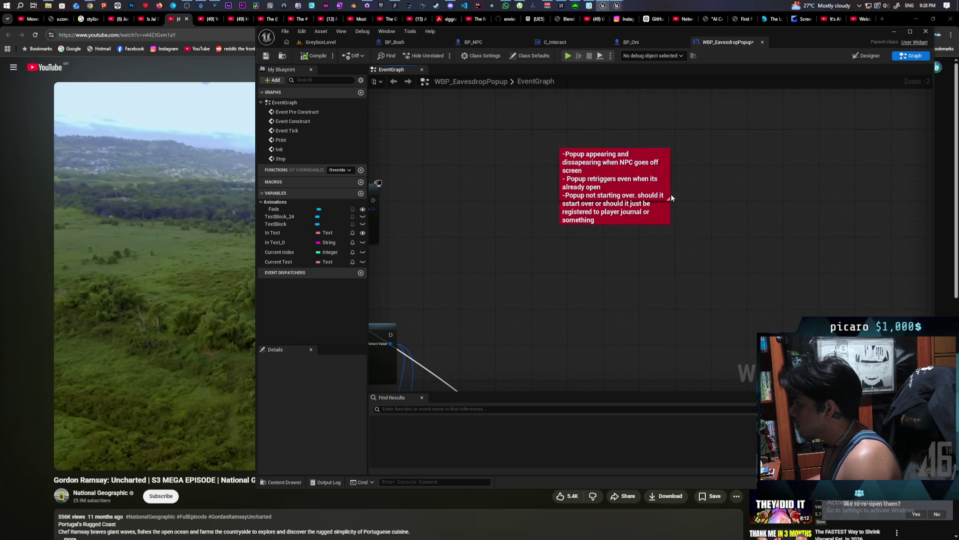
pyautogui.moveTo(668, 198); pyautogui.dragTo(672, 218)
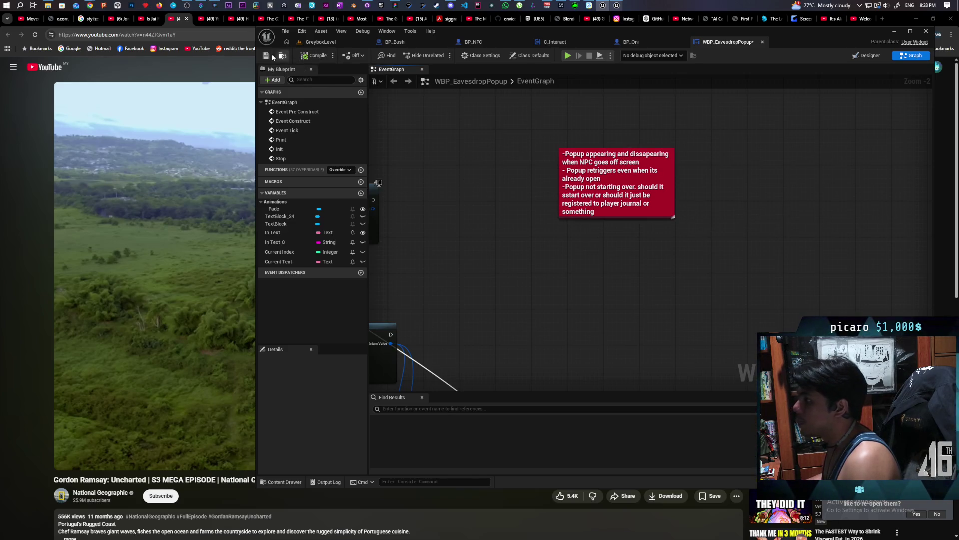
pyautogui.moveTo(237, 19)
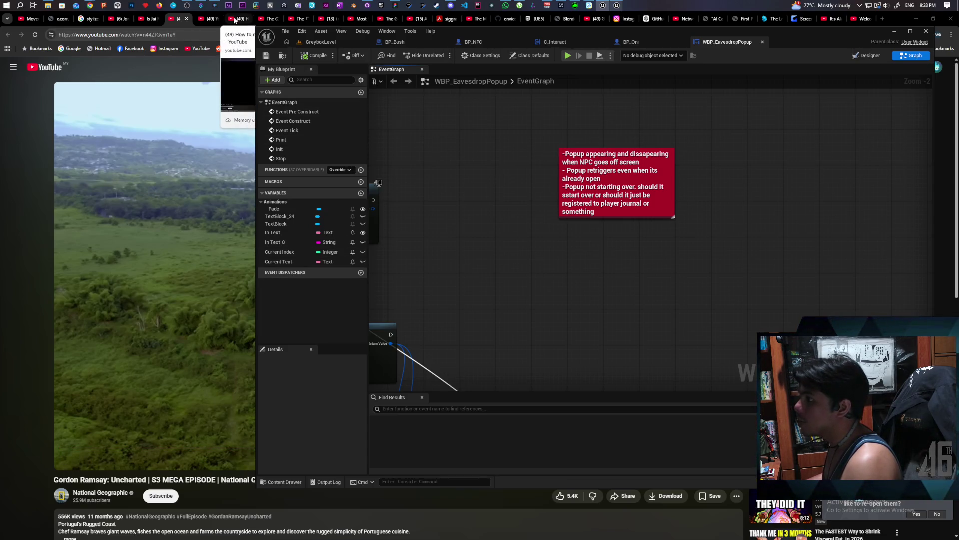
pyautogui.click(235, 18)
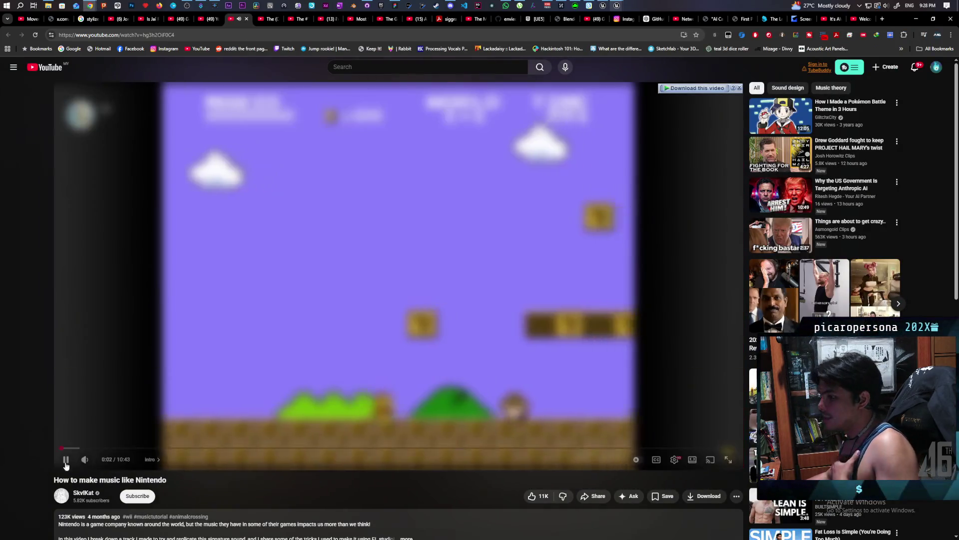
# Pause and resume the 'How to make music like Nintendo' video
pyautogui.press('space')
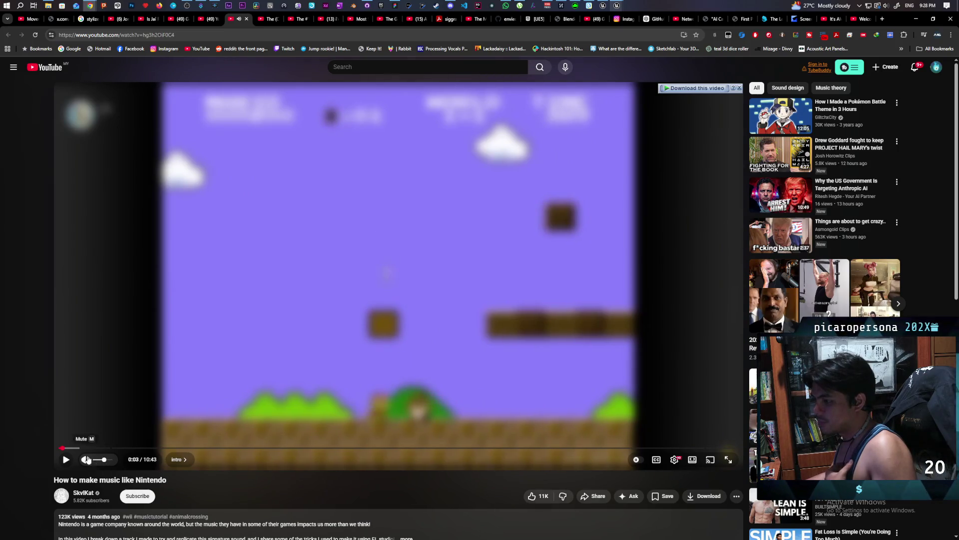
pyautogui.press('space')
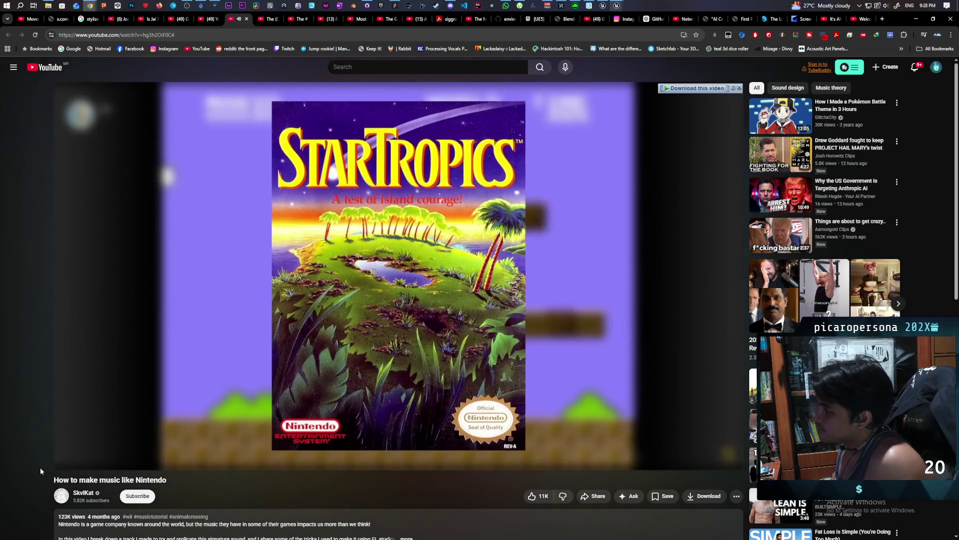